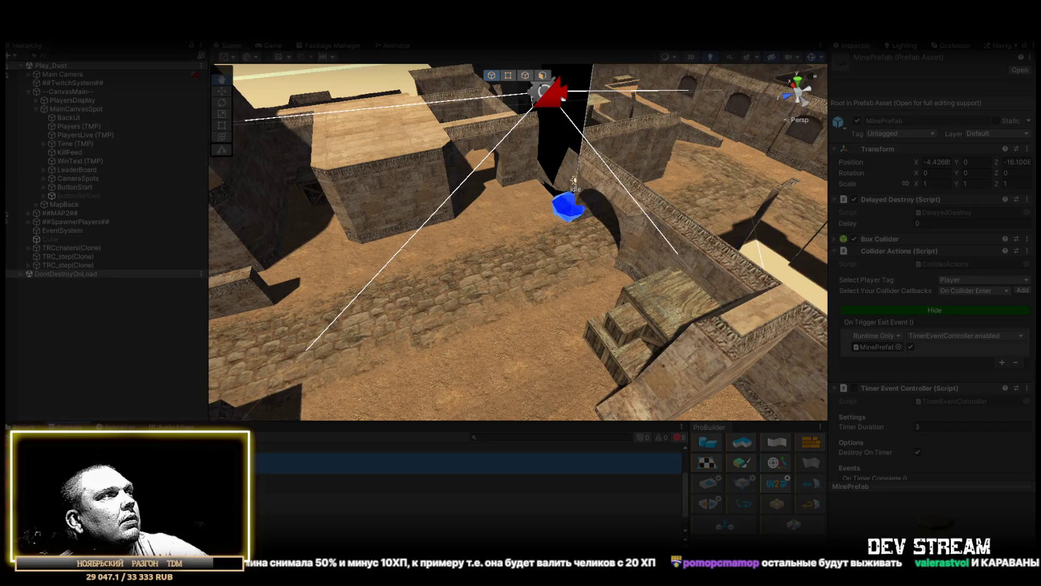
- Orbit and zoom the Scene view in close on the placed mine's blue marker
left_click(23, 426)
left_click_drag(438, 313, 262, 499)
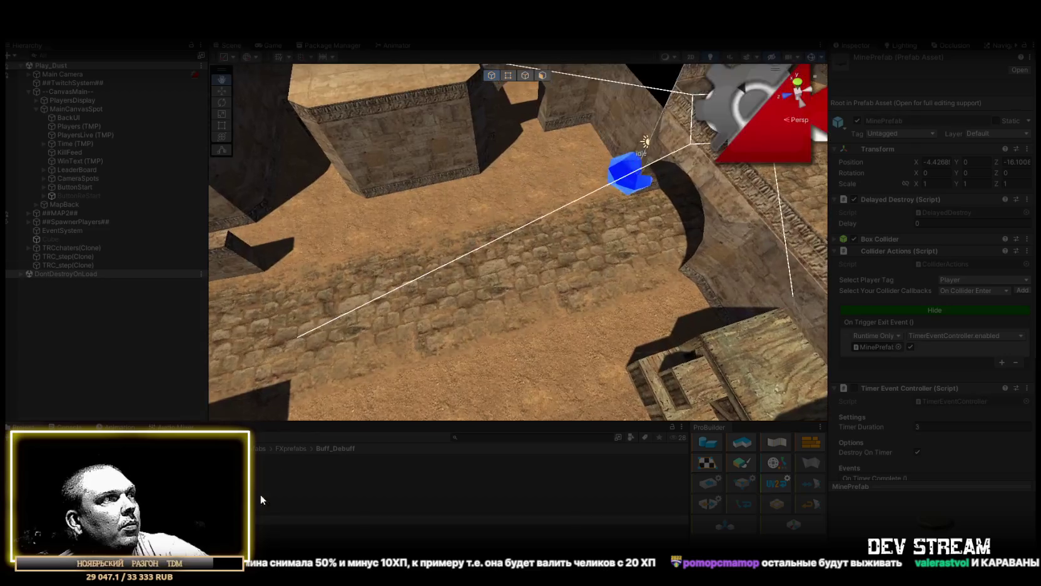
left_click(269, 45)
left_click(229, 45)
mouse_move(494, 251)
left_mouse_down()
mouse_move(505, 253)
mouse_move(260, 477)
left_mouse_up()
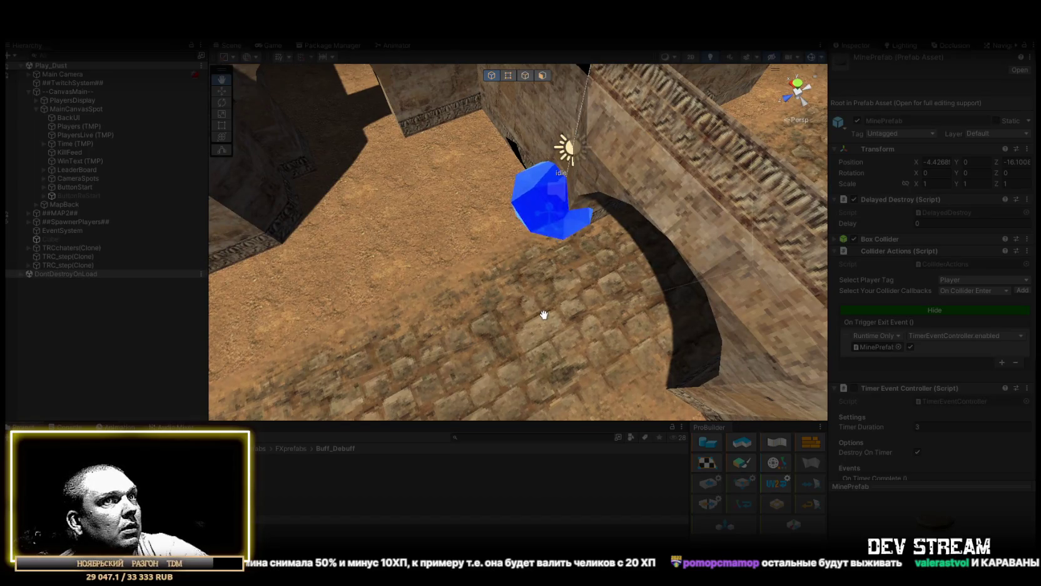
left_click_drag(543, 315, 530, 309)
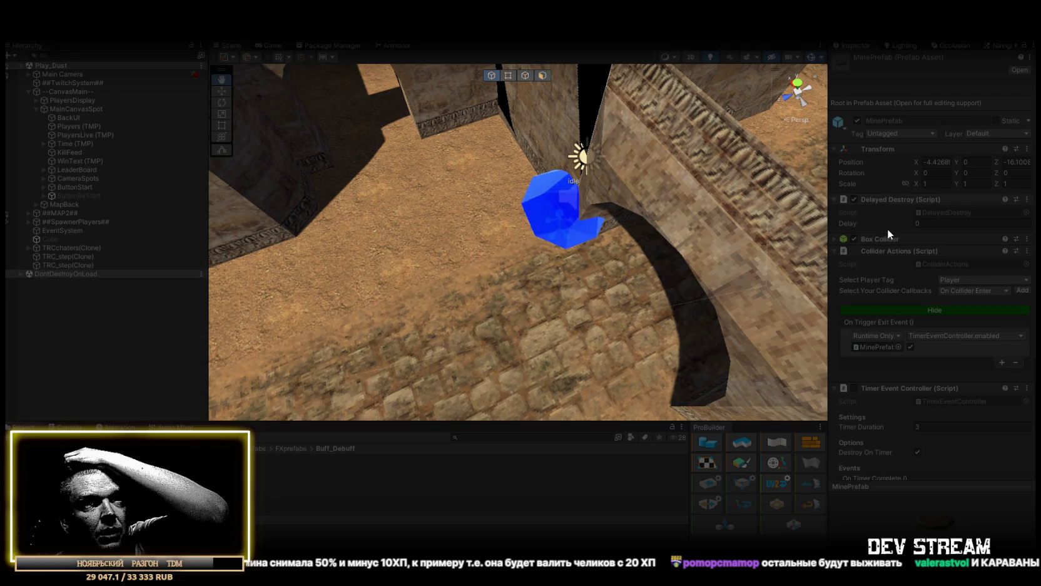
scroll(929, 263, "down", 5)
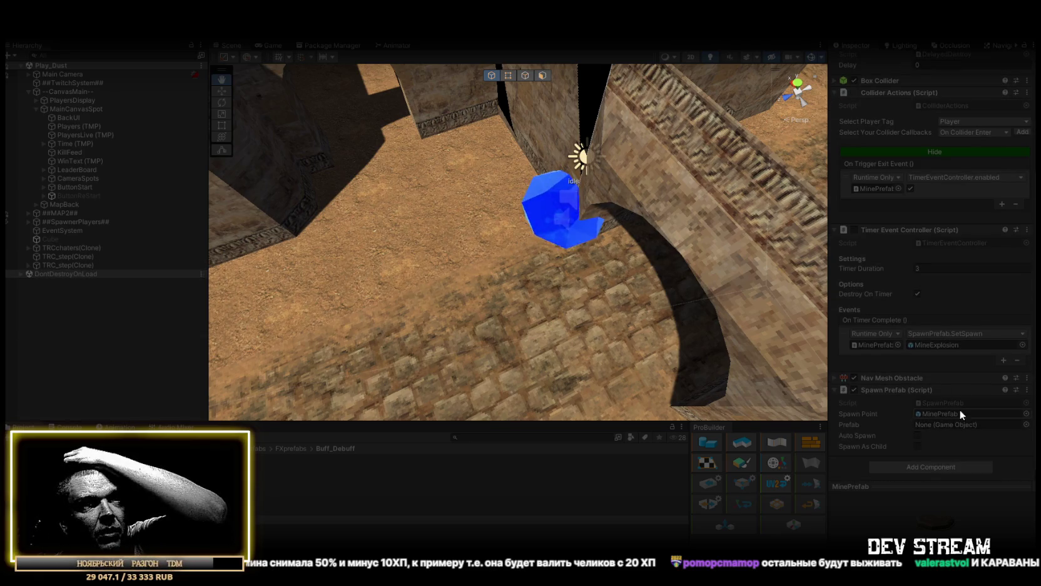
scroll(970, 306, "up", 5)
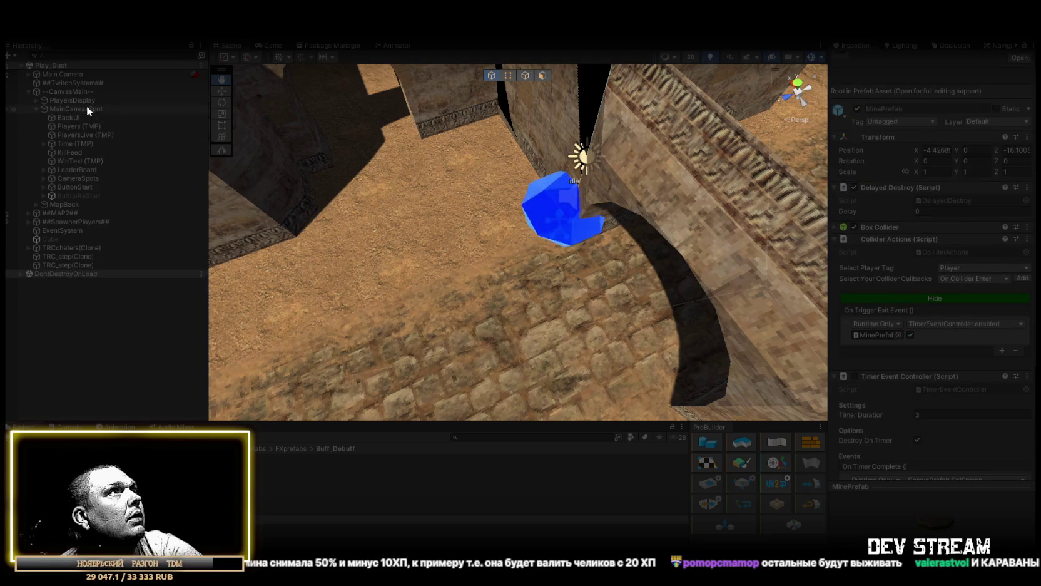
- Select the bot TRCchaters(Clone), then the placed mine, turning the view toward the walls
left_click(113, 249)
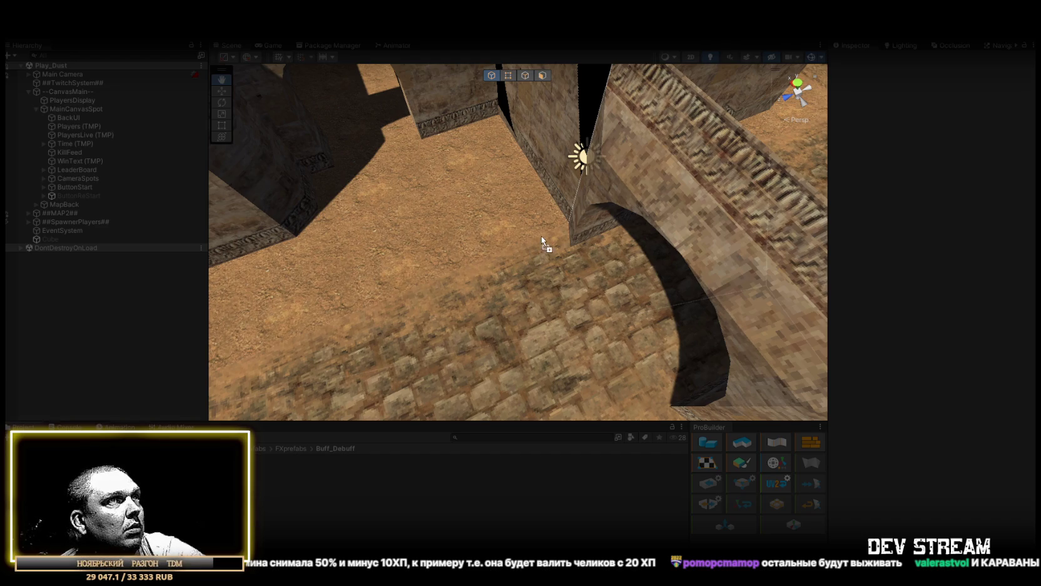
left_click_drag(501, 252, 507, 70)
mouse_move(523, 286)
left_mouse_down()
mouse_move(586, 290)
mouse_move(500, 313)
left_mouse_up()
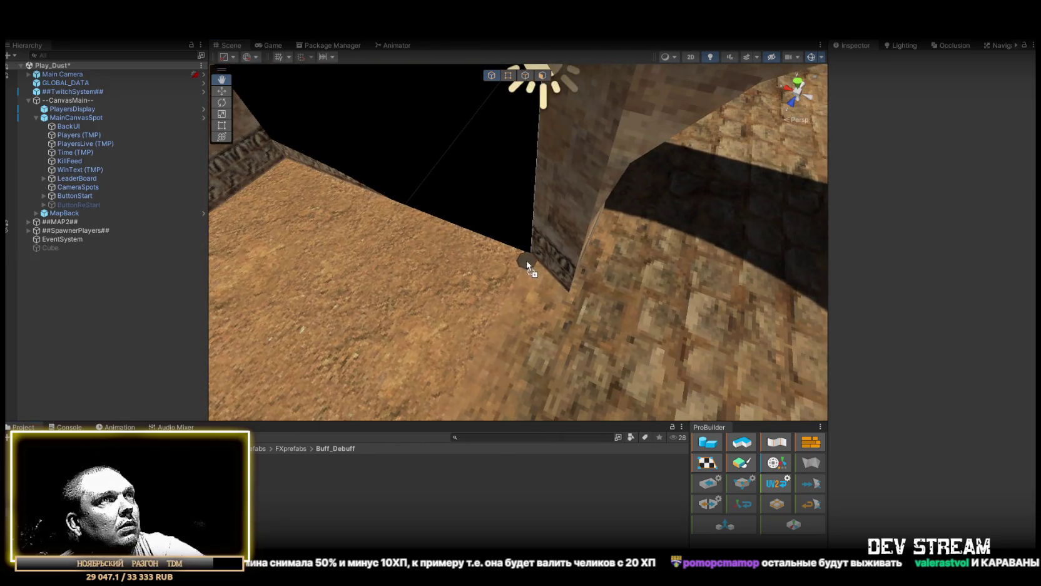
left_click(527, 264)
mouse_move(527, 265)
left_mouse_down()
mouse_move(430, 349)
mouse_move(321, 360)
left_mouse_up()
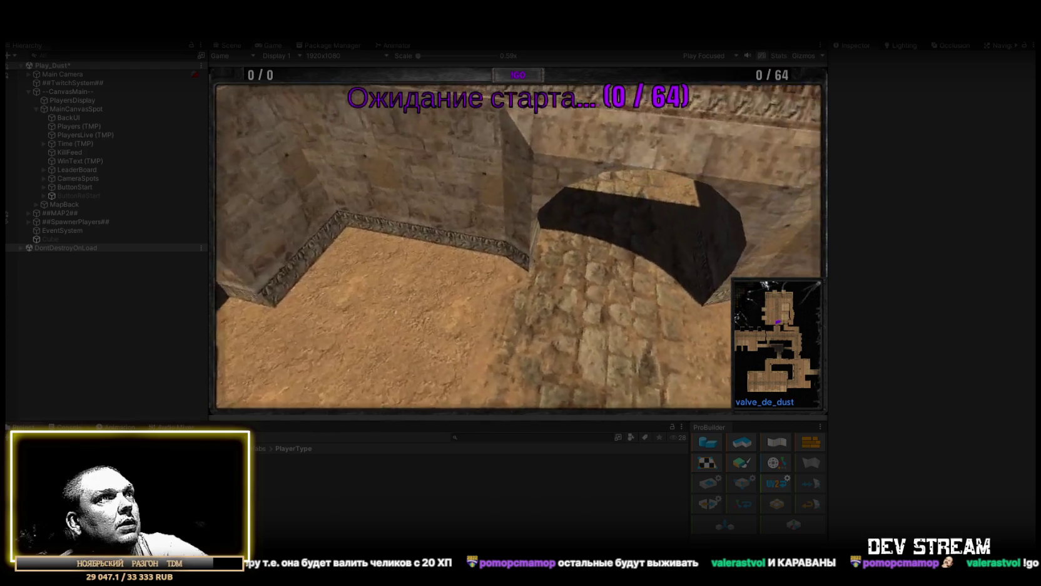
- Stop Play mode and fly the Scene view to a new spot in the level
left_click(508, 37)
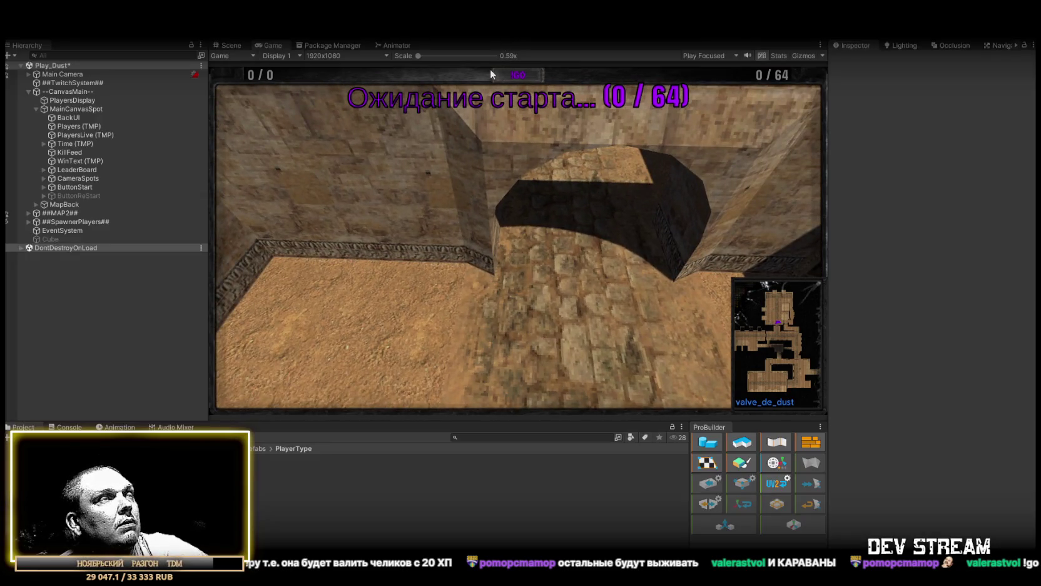
mouse_move(447, 229)
left_mouse_down()
mouse_move(592, 158)
mouse_move(494, 262)
mouse_move(711, 193)
mouse_move(679, 220)
left_mouse_up()
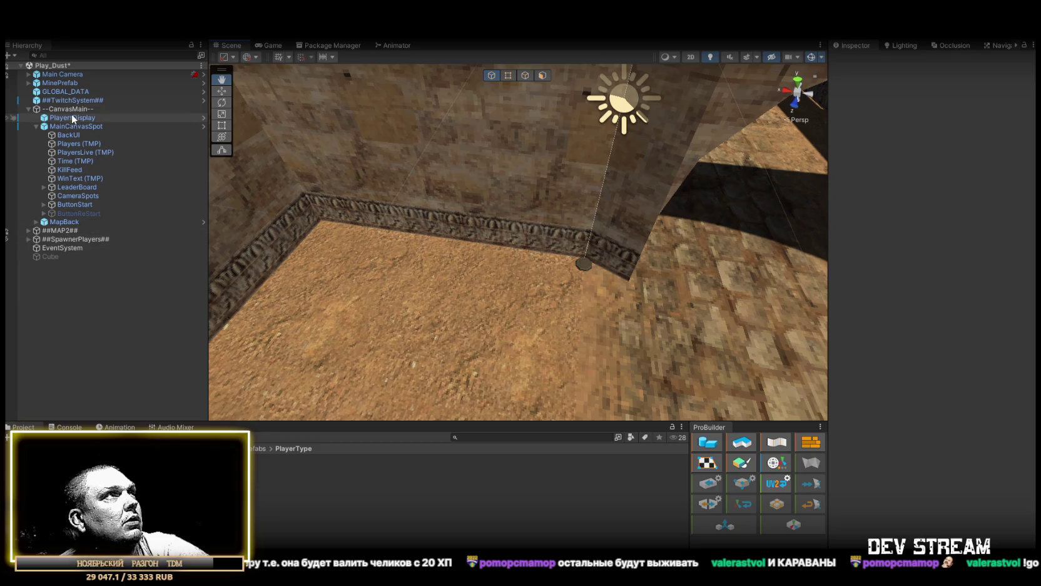
- Frame MinePrefab and remove its Delayed Destroy component
double_click(60, 83)
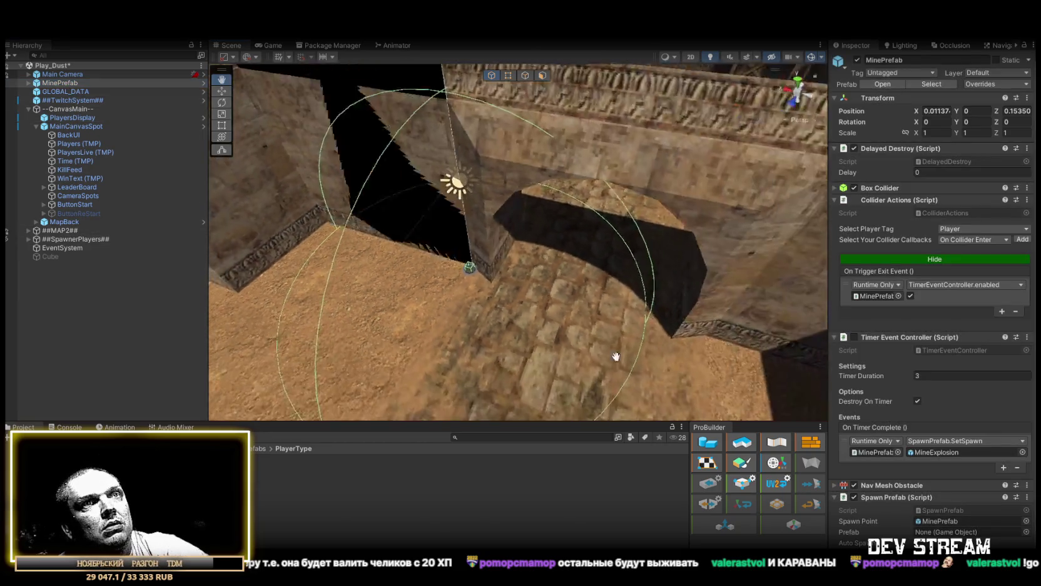
scroll(907, 403, "down", 1)
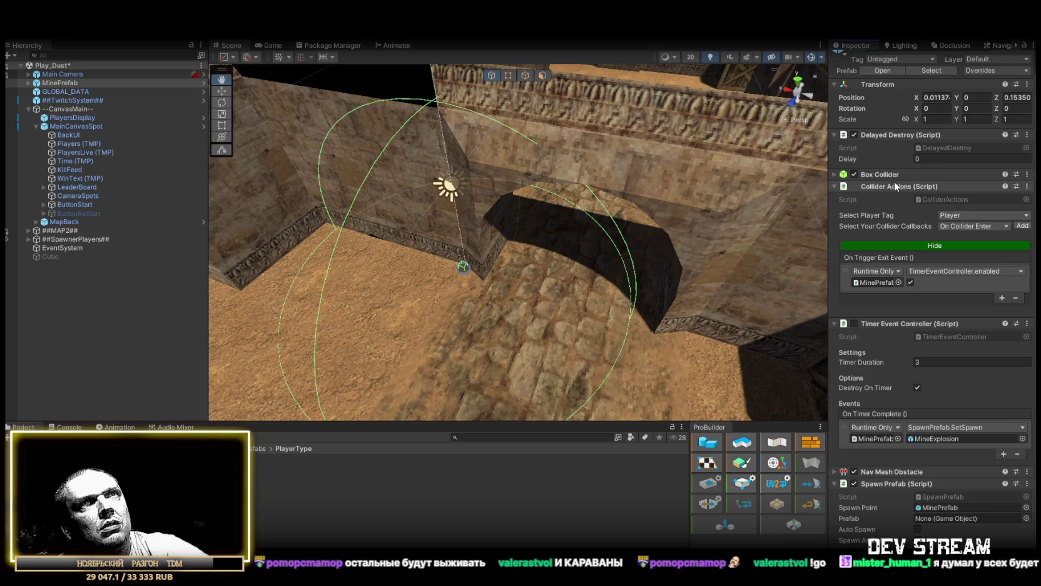
left_click(1027, 135)
left_click(927, 164)
left_click_drag(677, 134, 570, 241)
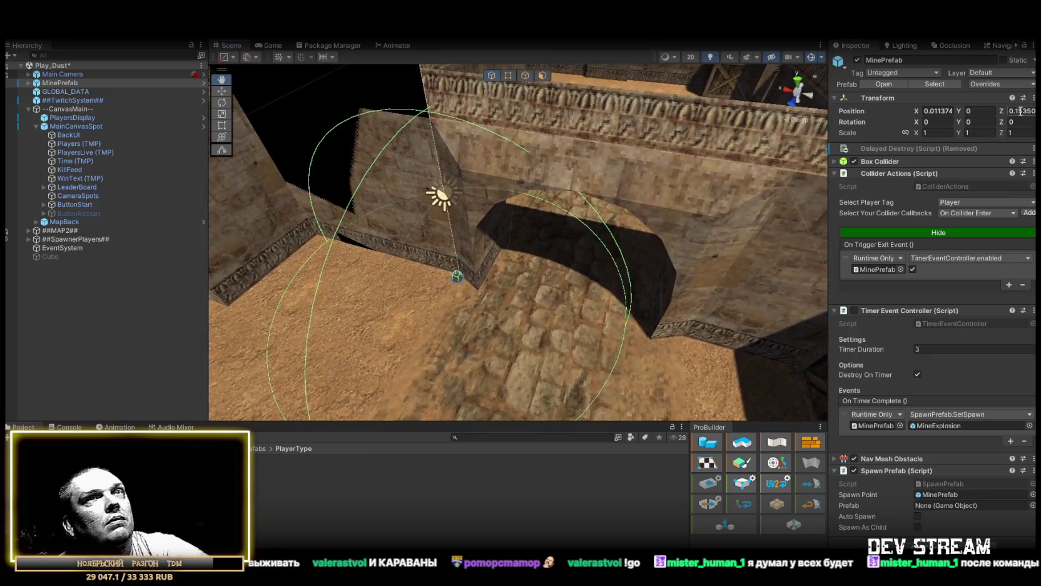
- Apply the component removal to the MinePrefab asset with Overrides > Apply All
left_click(993, 84)
left_click(996, 173)
mouse_move(510, 210)
left_mouse_down()
mouse_move(440, 231)
mouse_move(488, 126)
left_mouse_up()
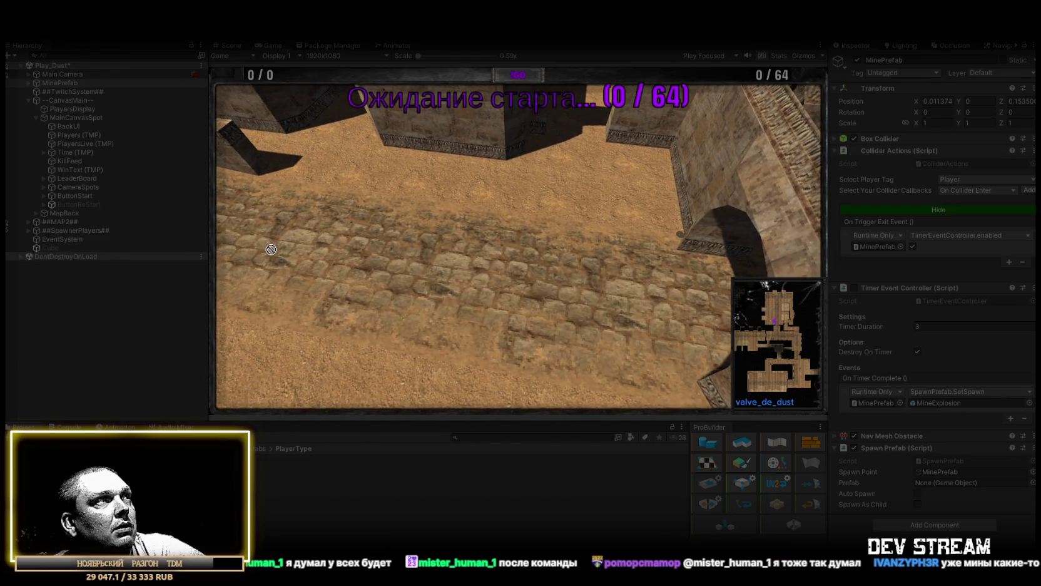
- Switch from the running Game view to the Scene view
left_click(233, 47)
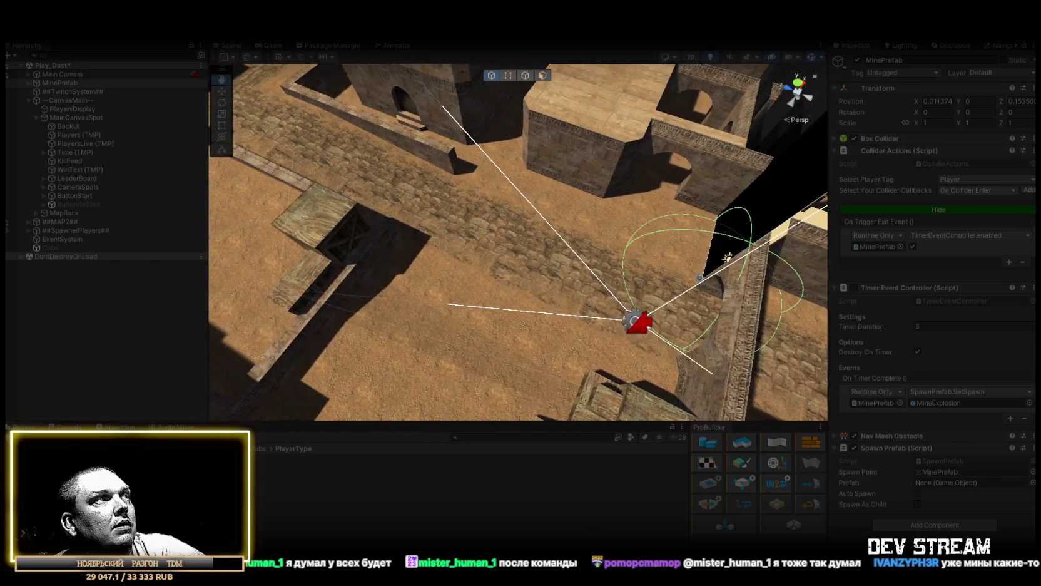
- Frame the bot TRCchaters(Clone), then select the mine instance and view it up close
left_click(453, 257)
key("f")
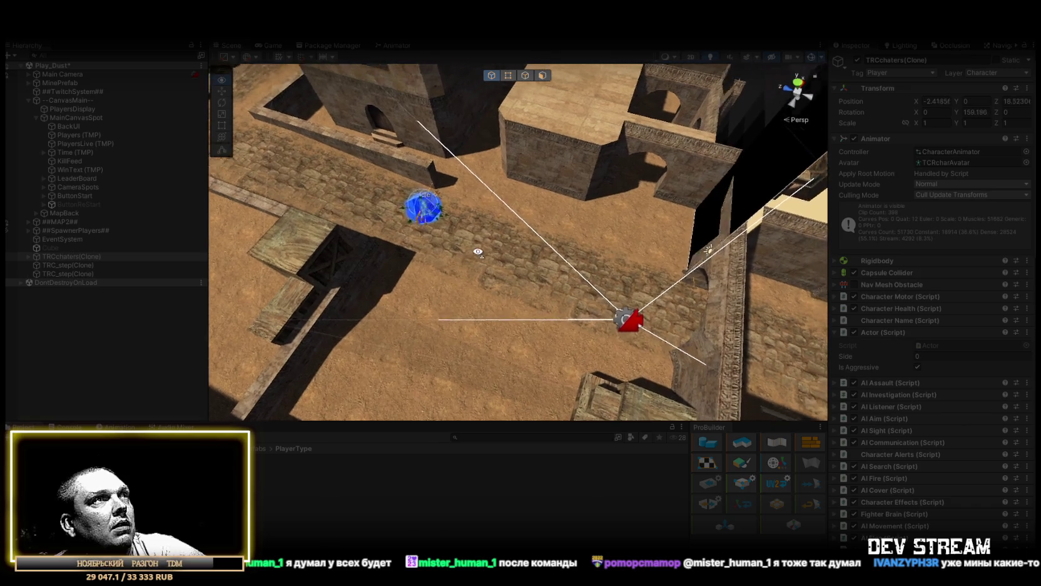
scroll(520, 251, "down", 5)
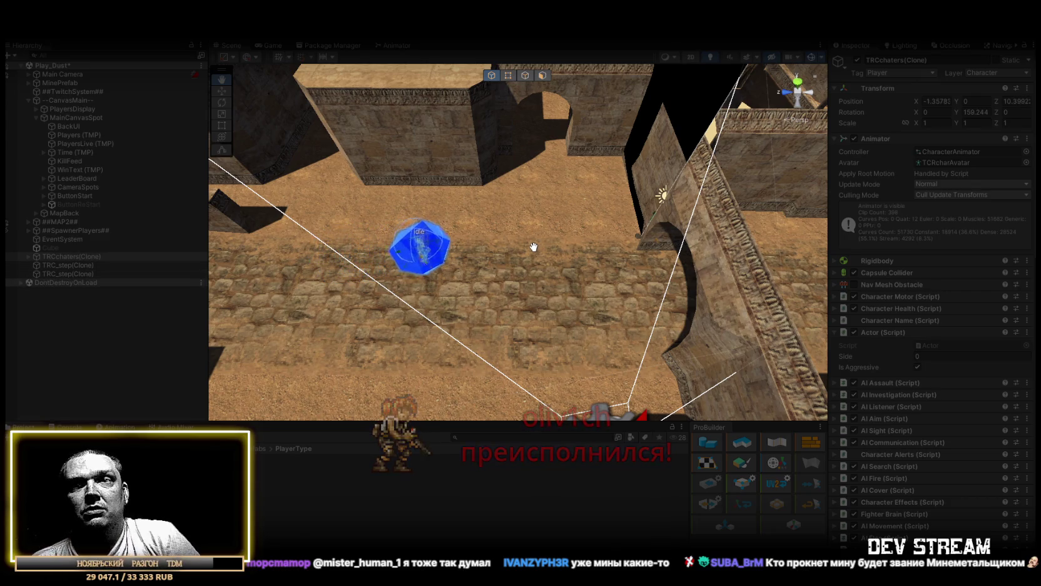
mouse_move(546, 289)
left_mouse_down()
mouse_move(615, 193)
mouse_move(604, 144)
mouse_move(883, 268)
left_mouse_up()
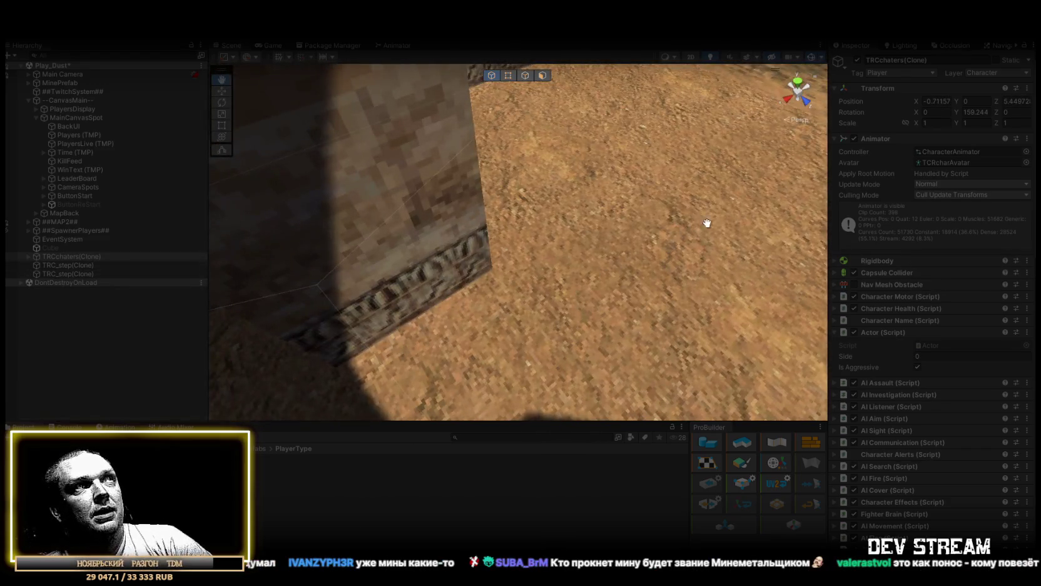
key("f")
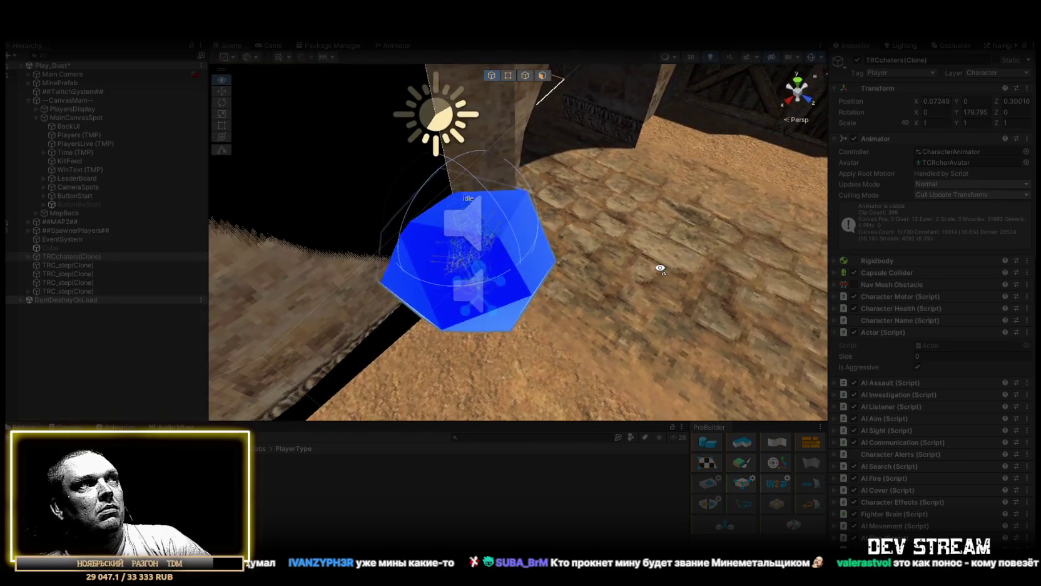
mouse_move(657, 267)
left_mouse_down()
mouse_move(367, 235)
mouse_move(357, 244)
left_mouse_up()
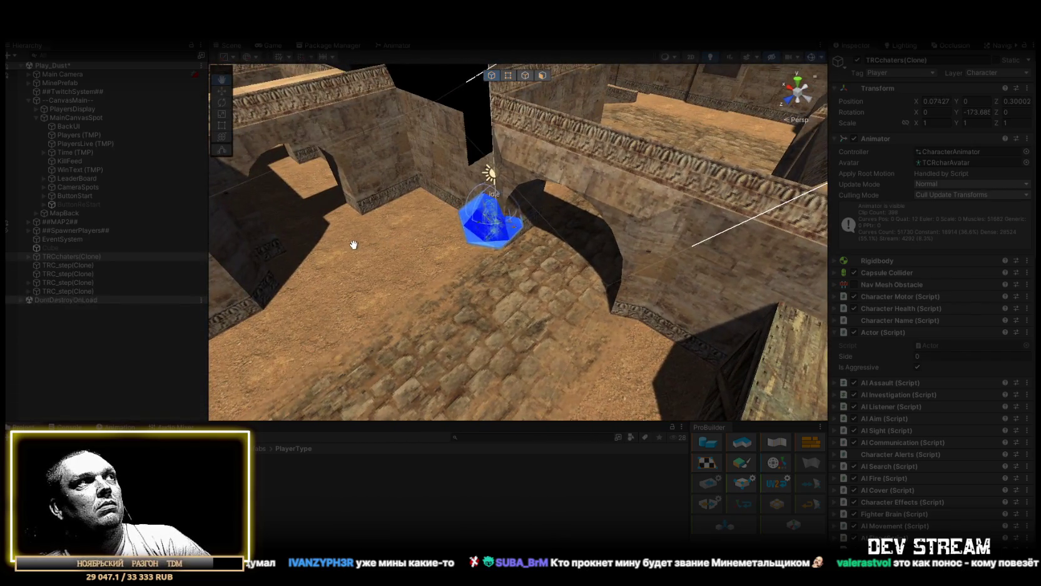
left_click(70, 83)
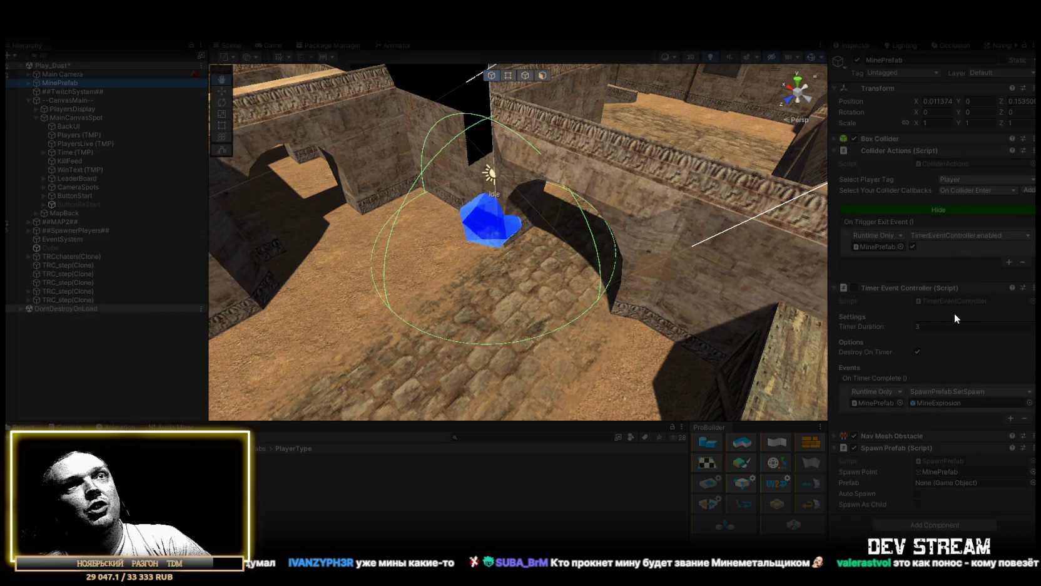
mouse_move(529, 274)
left_mouse_down()
mouse_move(476, 244)
mouse_move(441, 258)
mouse_move(625, 297)
mouse_move(639, 330)
mouse_move(521, 325)
mouse_move(491, 288)
left_mouse_up()
scroll(426, 257, "up", 5)
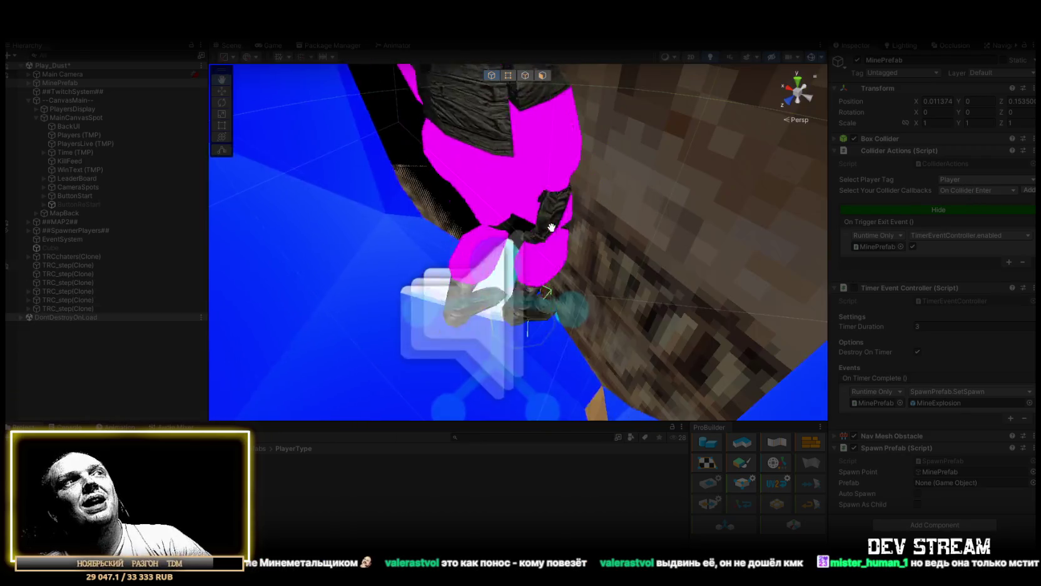
mouse_move(551, 227)
left_mouse_down()
mouse_move(654, 309)
mouse_move(510, 304)
mouse_move(498, 322)
mouse_move(482, 320)
left_mouse_up()
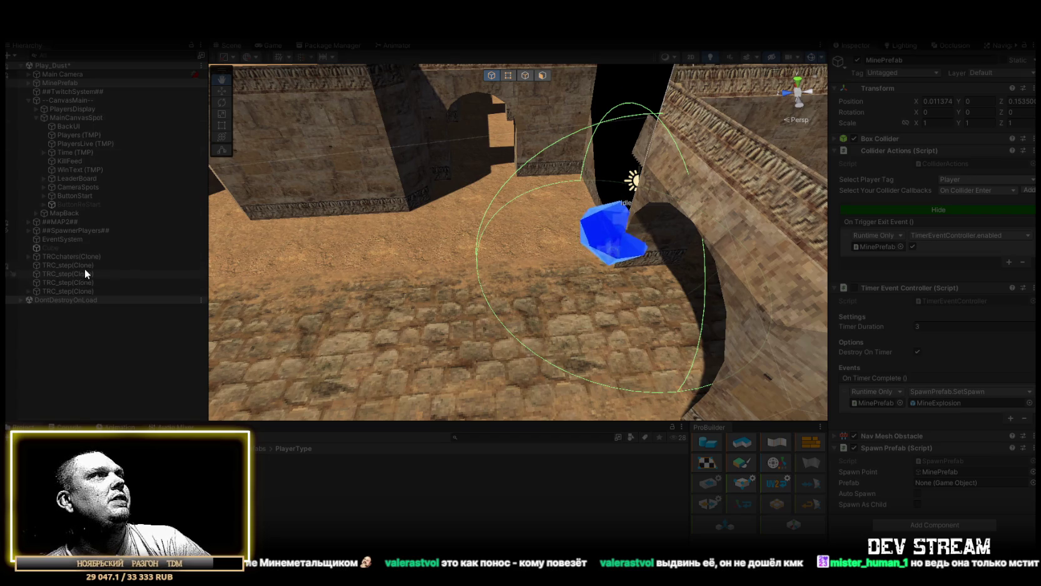
- Set the bot's Transform Position Y to 1, then select MinePrefab to watch it detonate
left_click(65, 256)
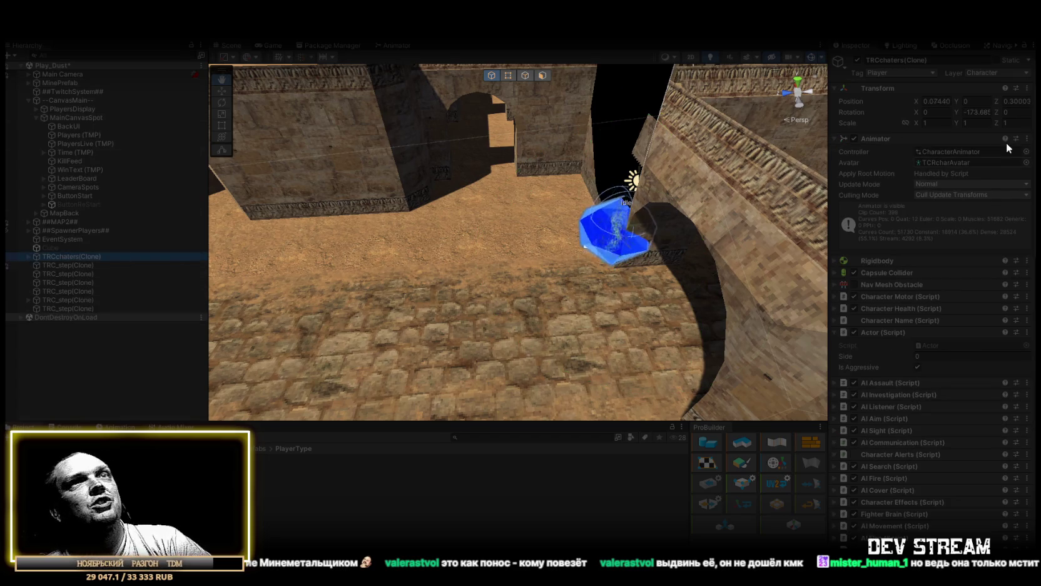
left_click(976, 101)
type("1")
left_click_drag(568, 268, 532, 268)
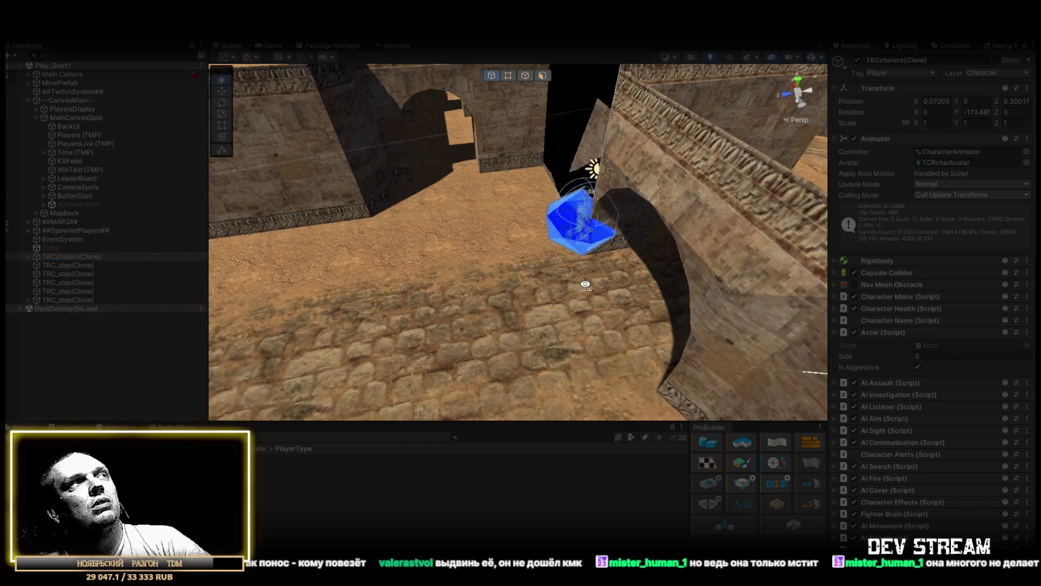
left_click(59, 82)
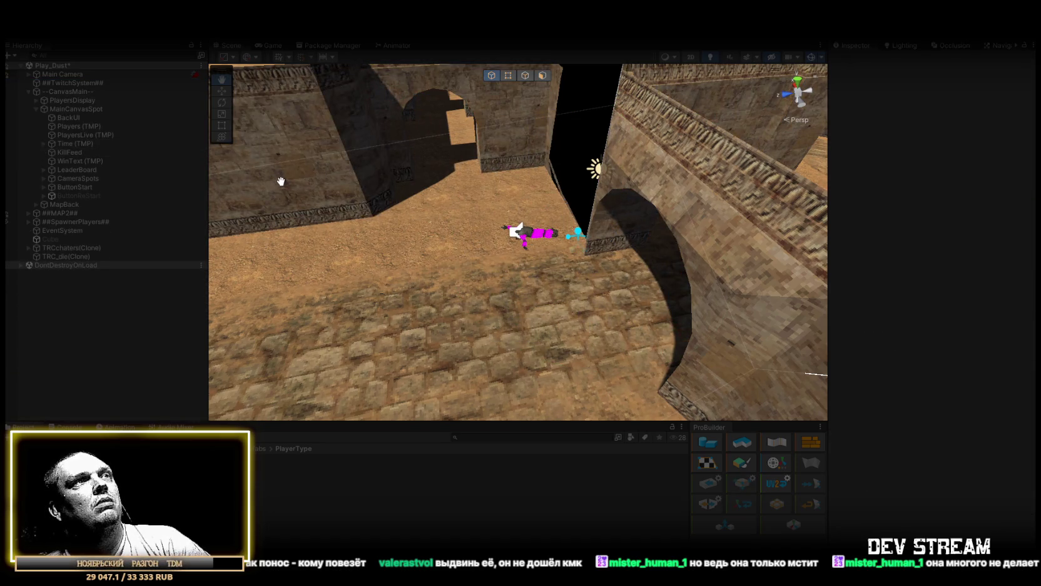
- Collapse --CanvasMain-- in the Hierarchy and show the FXprefabs/Buff_Debuff folder
mouse_move(281, 181)
left_mouse_down()
mouse_move(582, 167)
mouse_move(650, 226)
mouse_move(563, 244)
left_mouse_up()
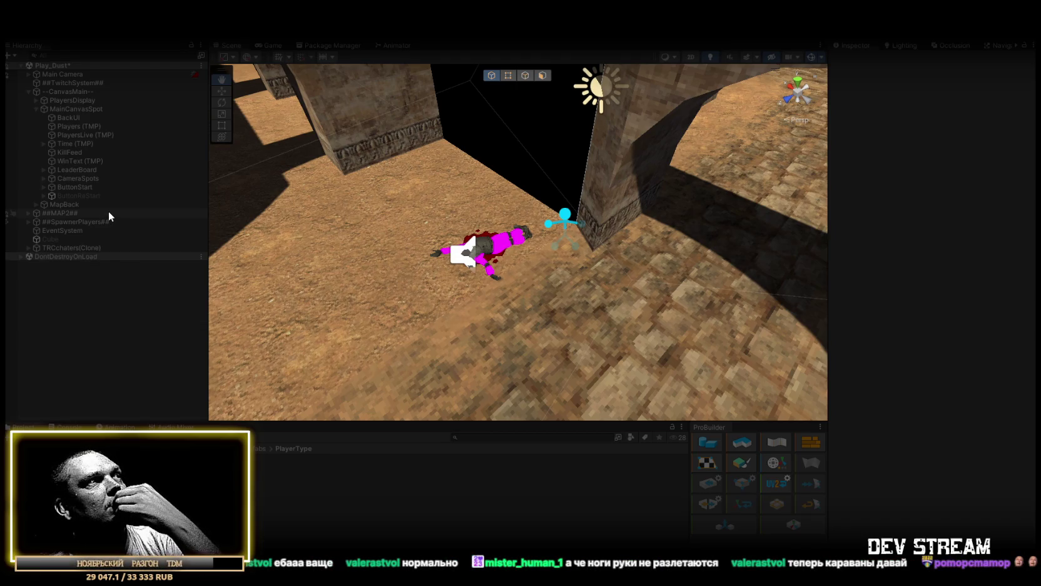
left_click(29, 92)
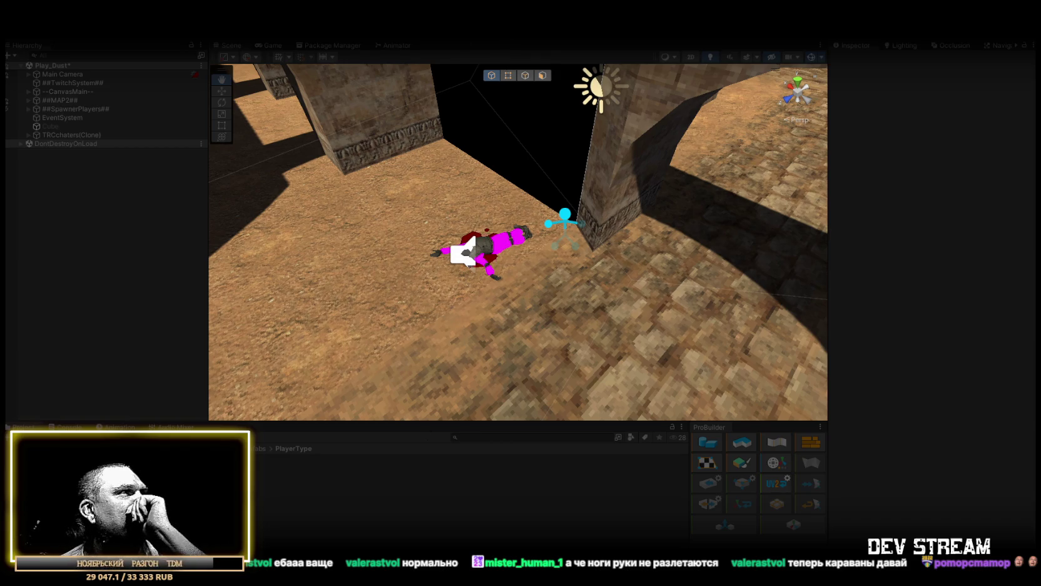
left_click(188, 485)
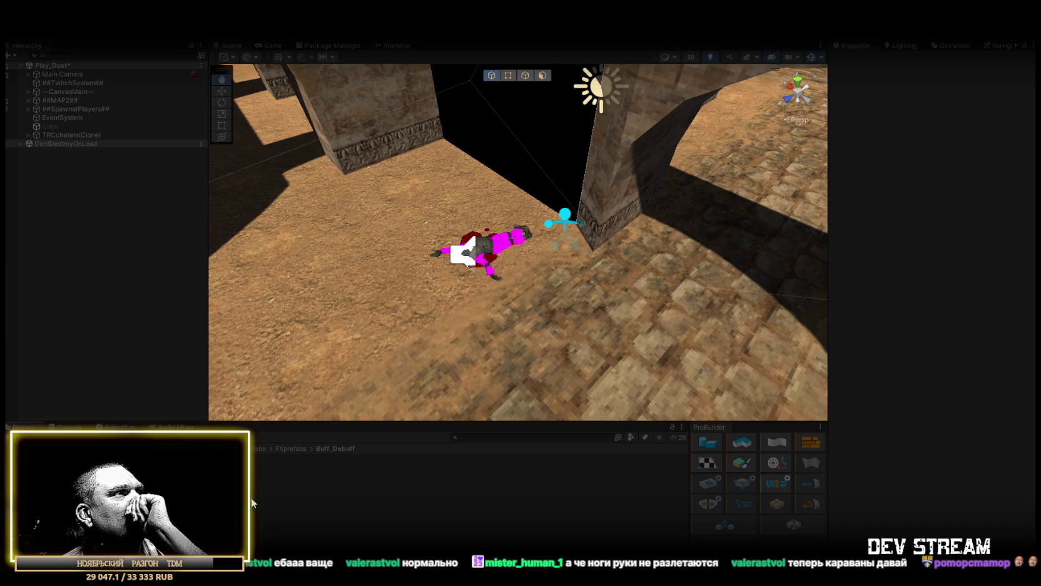
- On the MineExplosion prefab, set Damage to 75 and Delayed Destroy Delay from 1.1 to 0.25
left_click(282, 502)
left_click(282, 511)
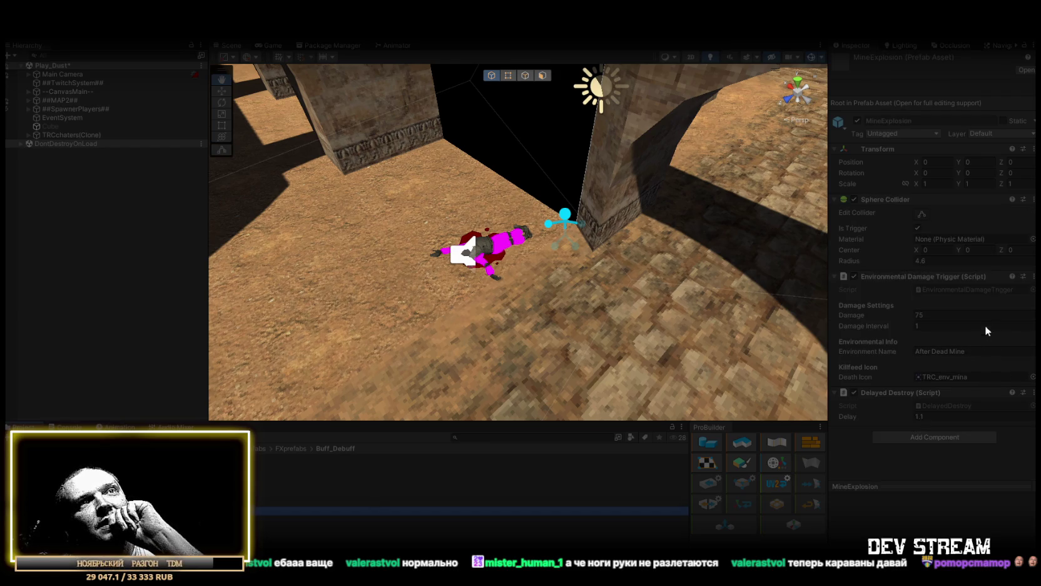
left_click(932, 326)
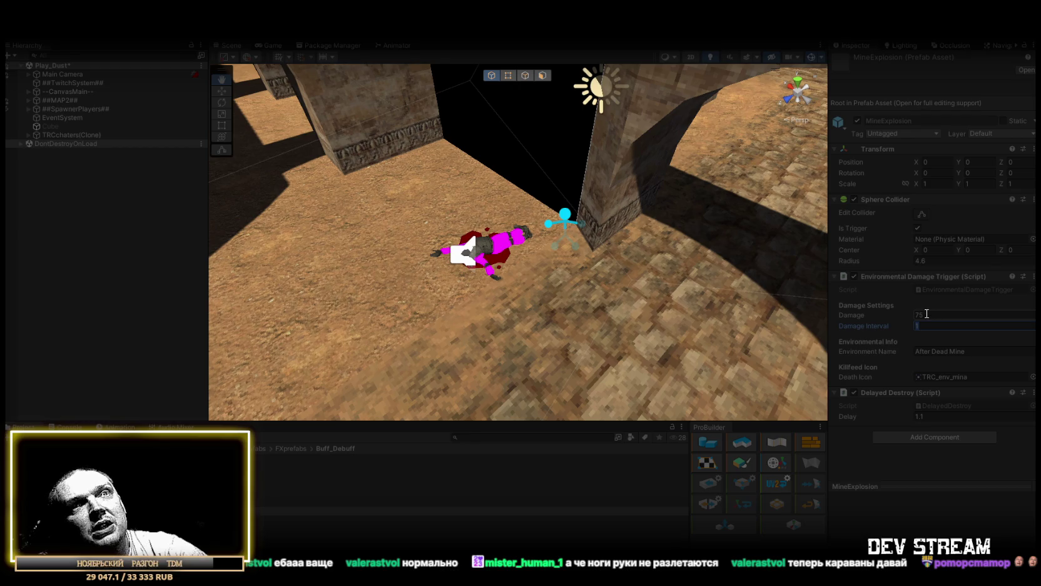
left_click(931, 417)
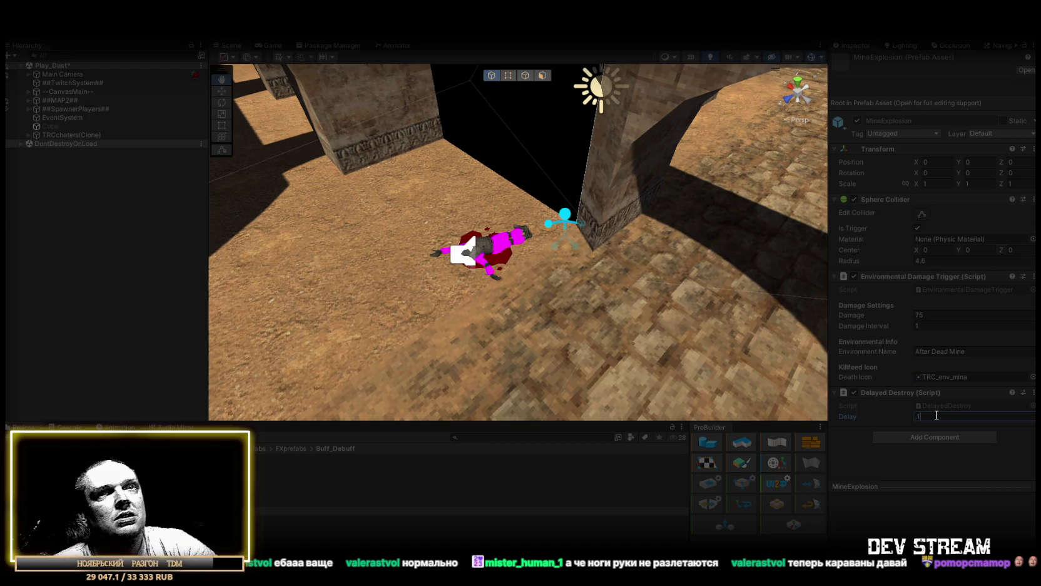
type("25")
mouse_move(738, 303)
left_mouse_down()
mouse_move(669, 267)
mouse_move(625, 282)
mouse_move(601, 266)
mouse_move(666, 276)
left_mouse_up()
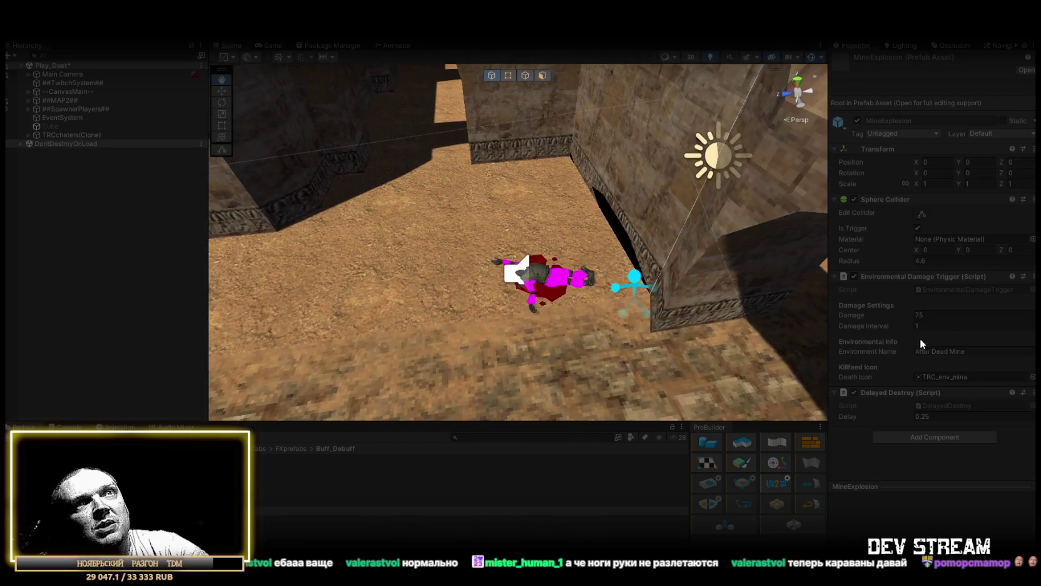
left_click_drag(625, 281, 695, 276)
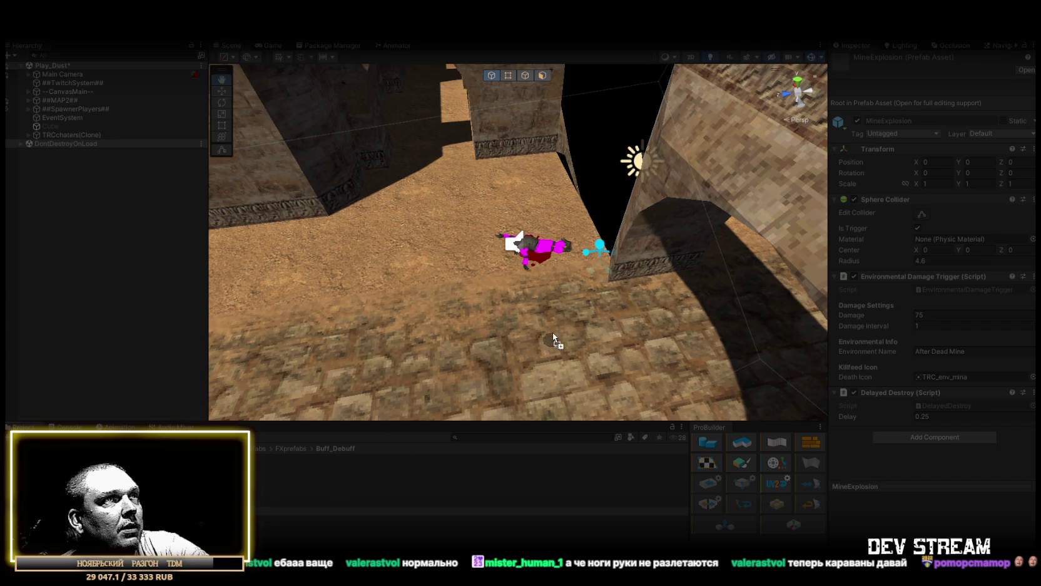
- Select MinePrefab(Clone) and slide it with the move gizmo toward a walking bot
left_click(473, 276)
mouse_move(472, 276)
left_mouse_down()
mouse_move(491, 276)
mouse_move(529, 325)
mouse_move(546, 322)
left_mouse_up()
key("w")
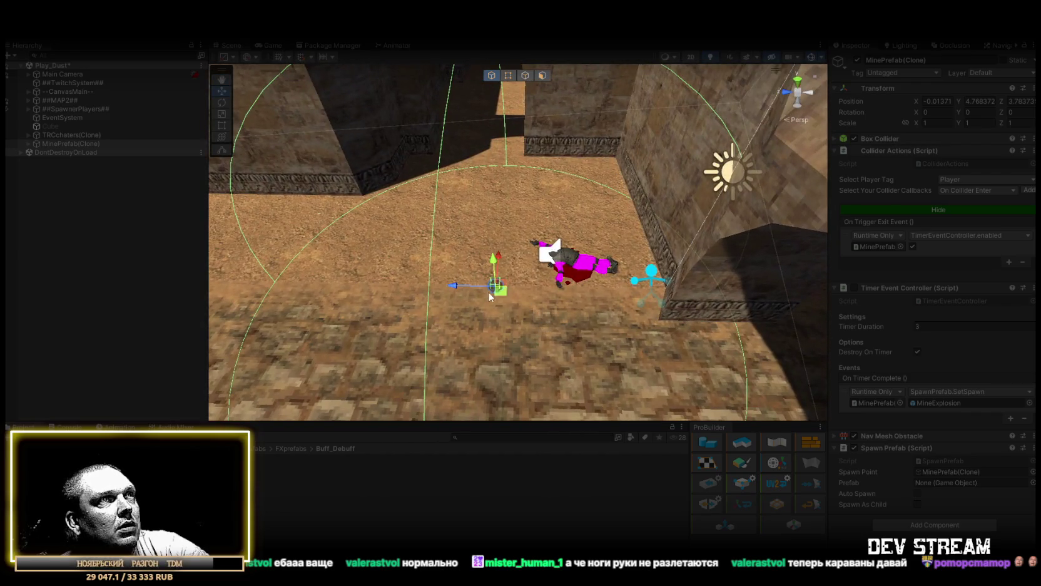
mouse_move(466, 288)
left_mouse_down()
mouse_move(570, 296)
mouse_move(494, 330)
left_mouse_up()
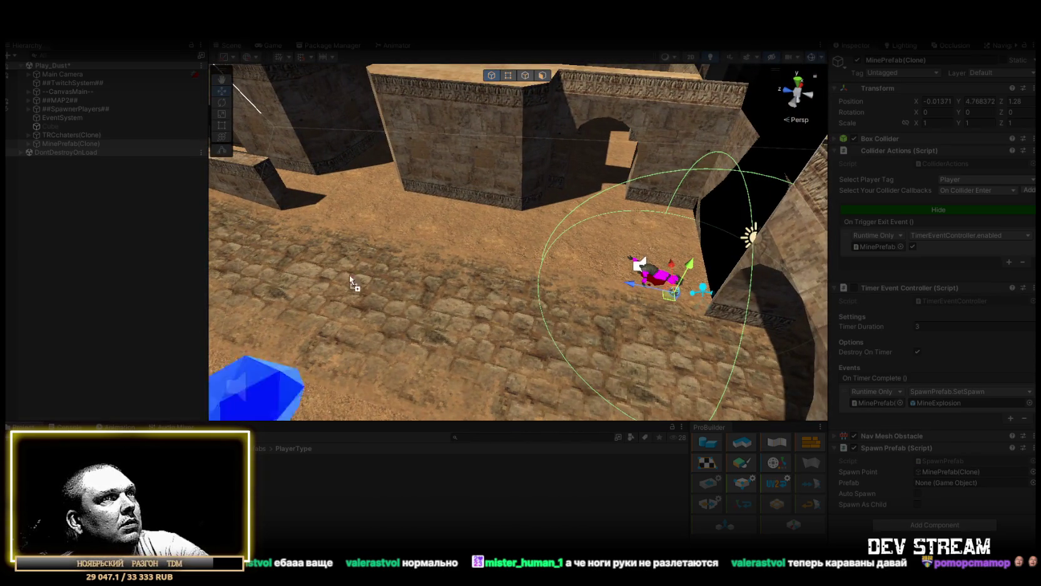
left_click(422, 261)
mouse_move(445, 281)
left_mouse_down()
mouse_move(518, 258)
mouse_move(546, 326)
mouse_move(413, 374)
mouse_move(644, 356)
mouse_move(755, 332)
mouse_move(669, 341)
mouse_move(293, 249)
left_mouse_up()
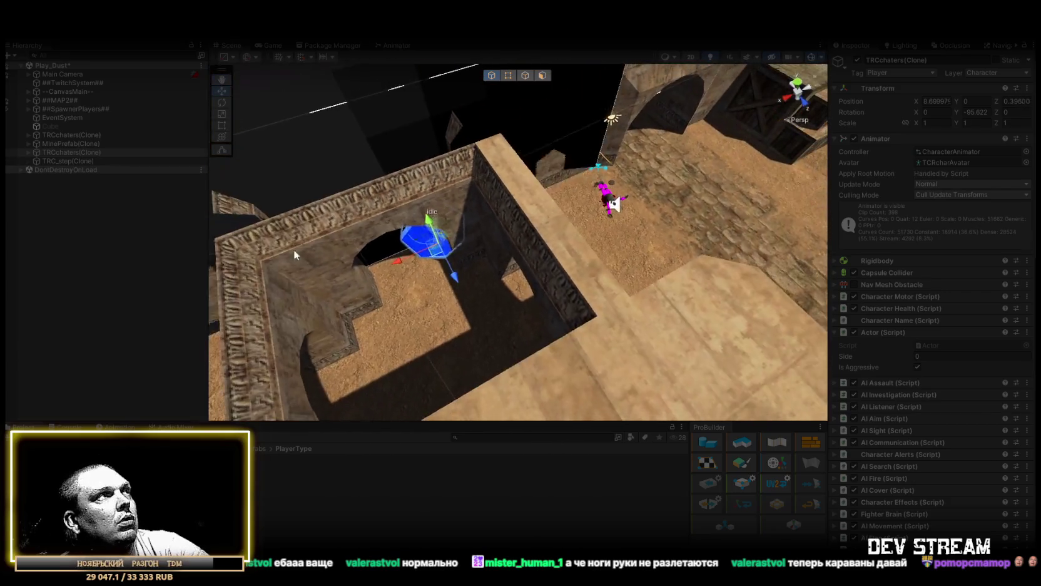
- Reframe the mine clone and drag it across the wall into the bots' path
double_click(78, 142)
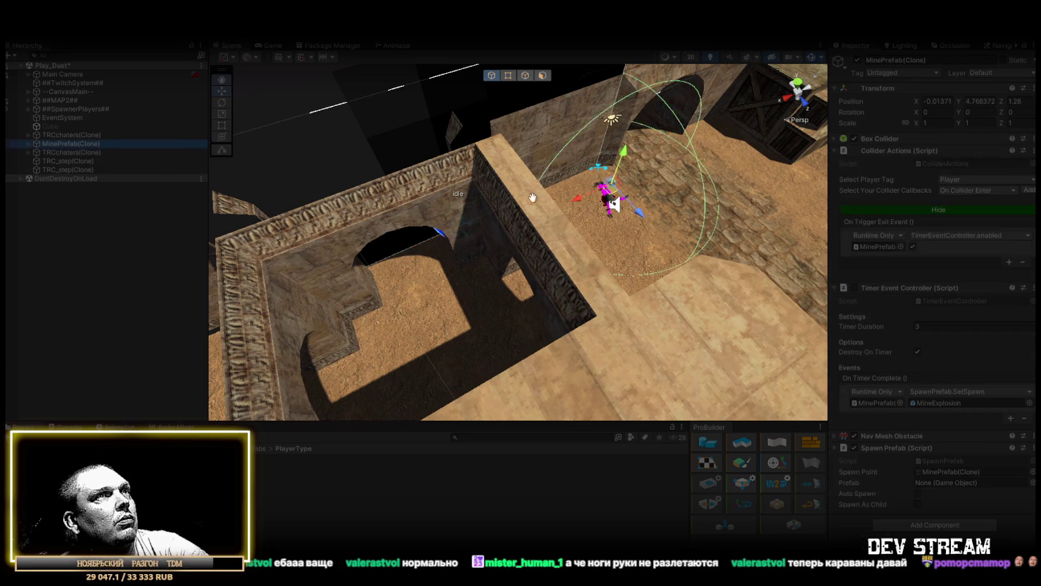
mouse_move(619, 190)
left_mouse_down()
mouse_move(767, 223)
mouse_move(671, 209)
mouse_move(631, 225)
mouse_move(653, 121)
left_mouse_up()
mouse_move(587, 120)
left_mouse_down()
mouse_move(489, 388)
mouse_move(433, 419)
mouse_move(495, 303)
mouse_move(669, 306)
mouse_move(563, 269)
mouse_move(520, 306)
left_mouse_up()
mouse_move(446, 283)
left_mouse_down()
mouse_move(488, 336)
mouse_move(709, 288)
mouse_move(693, 277)
mouse_move(628, 287)
mouse_move(609, 277)
left_mouse_up()
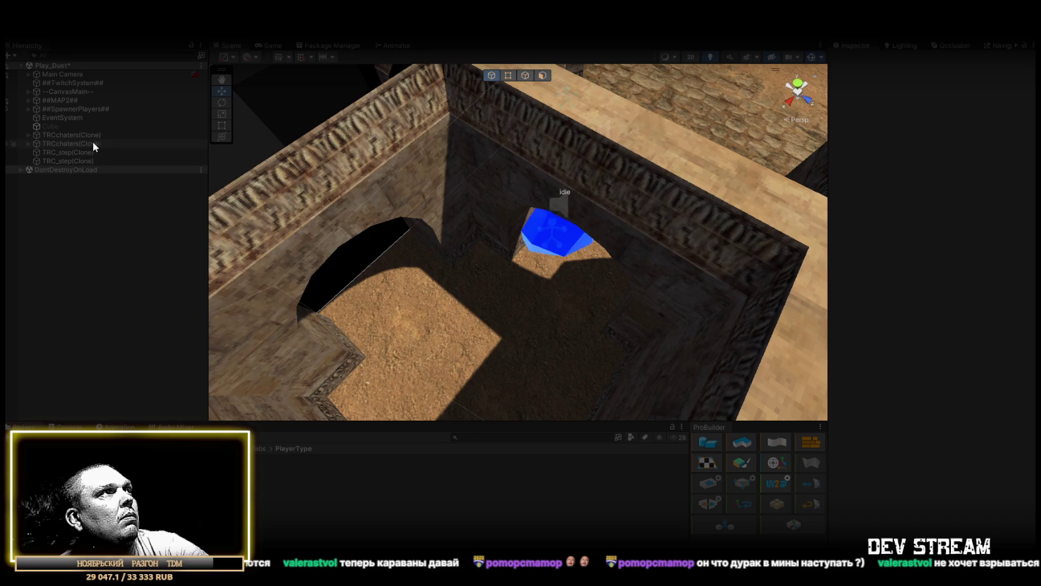
- On the second bot clone, expand Character Health and disable its PlayerMapSpot marker
left_click(66, 143)
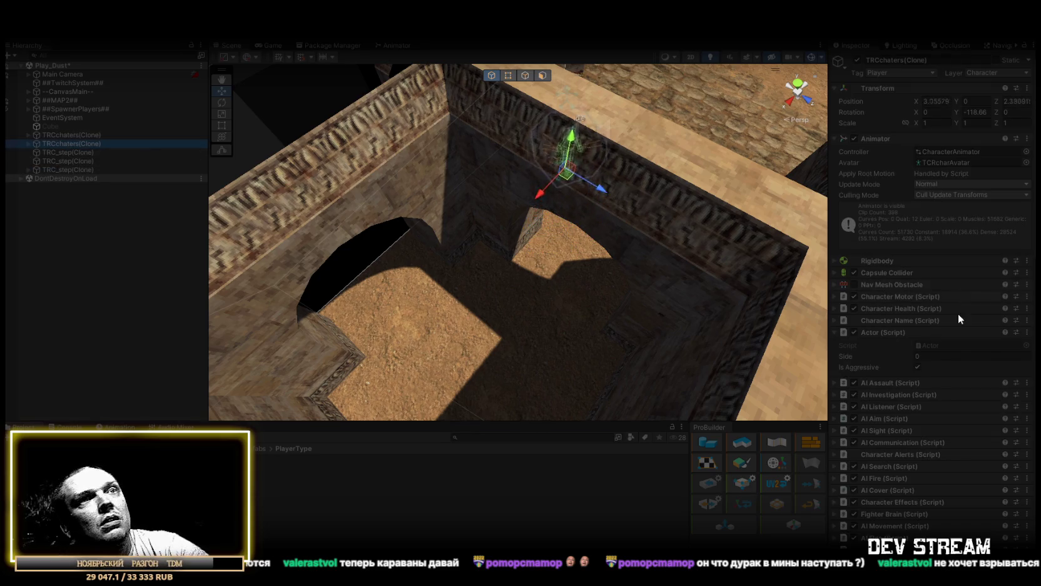
left_click(836, 308)
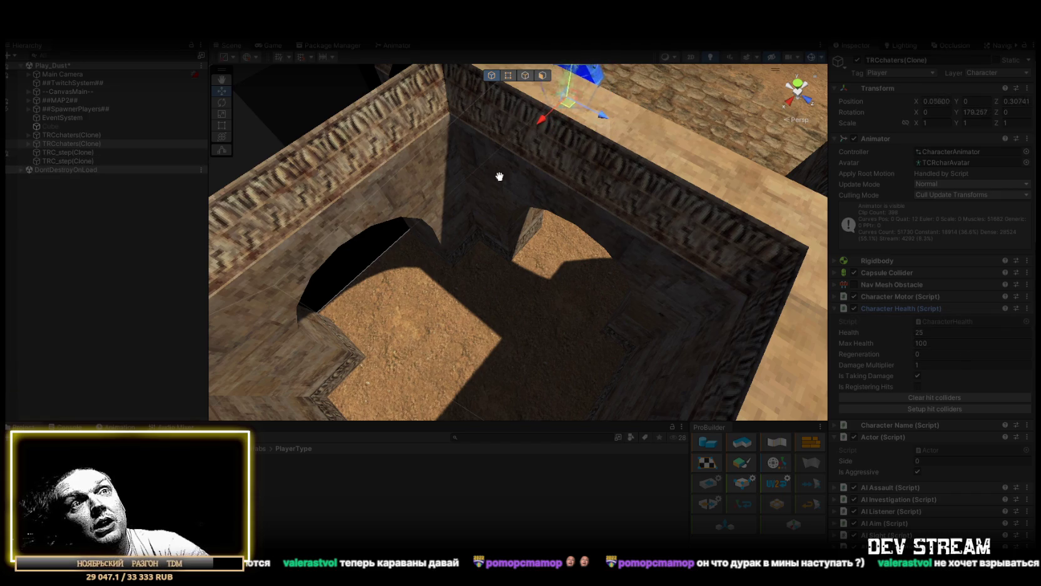
key("f")
mouse_move(527, 158)
left_mouse_down()
mouse_move(313, 111)
mouse_move(289, 118)
mouse_move(814, 261)
left_mouse_up()
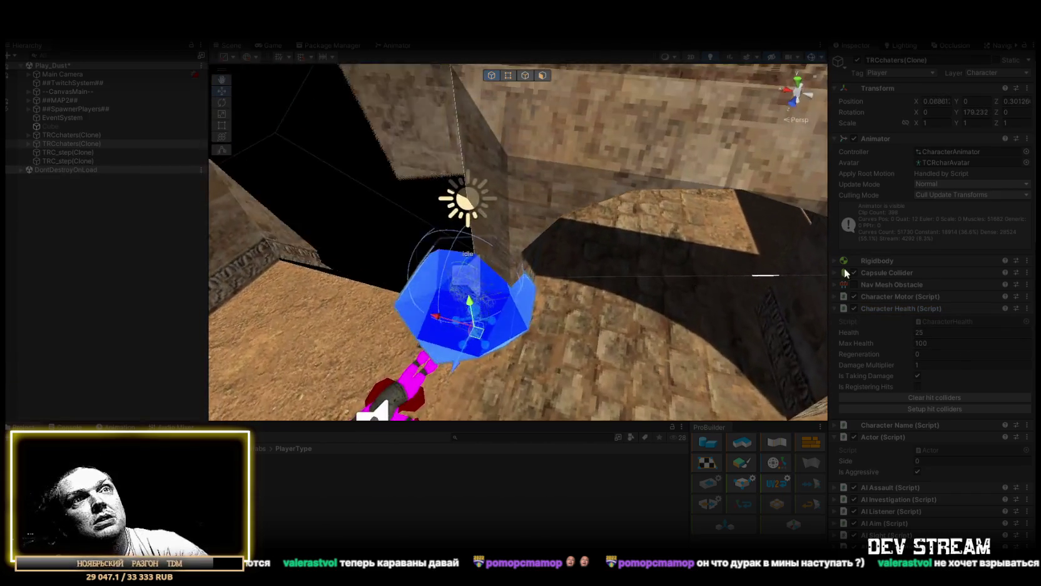
mouse_move(676, 272)
left_mouse_down()
mouse_move(561, 274)
mouse_move(571, 270)
left_mouse_up()
left_click(559, 252)
left_click(857, 59)
key("f")
mouse_move(596, 220)
left_mouse_down()
mouse_move(441, 276)
mouse_move(651, 317)
mouse_move(674, 303)
mouse_move(690, 240)
mouse_move(639, 231)
mouse_move(584, 241)
mouse_move(607, 255)
left_mouse_up()
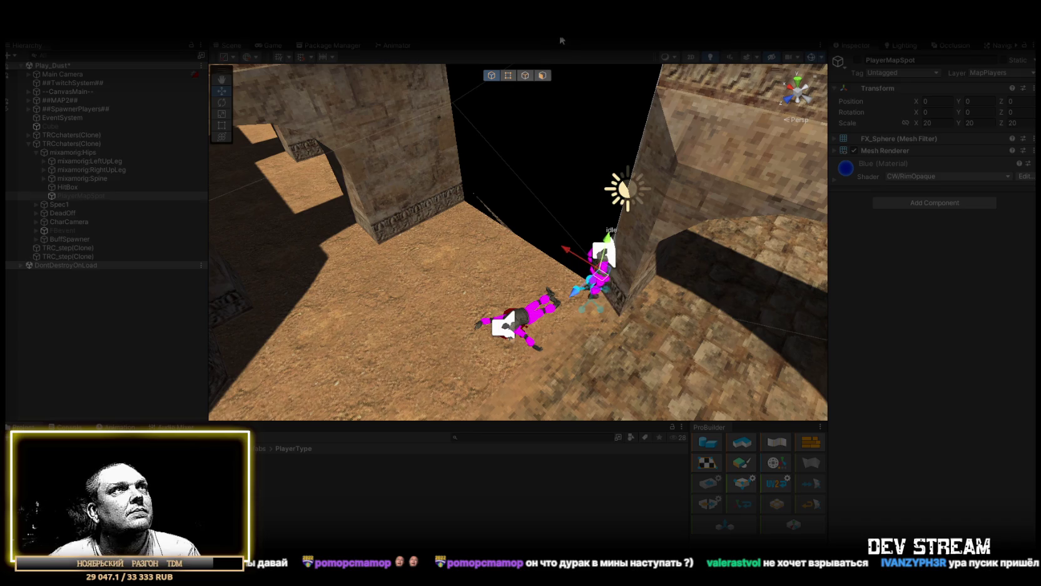
- Stop the play test and select the restored MinePrefab in the Hierarchy
left_click(506, 39)
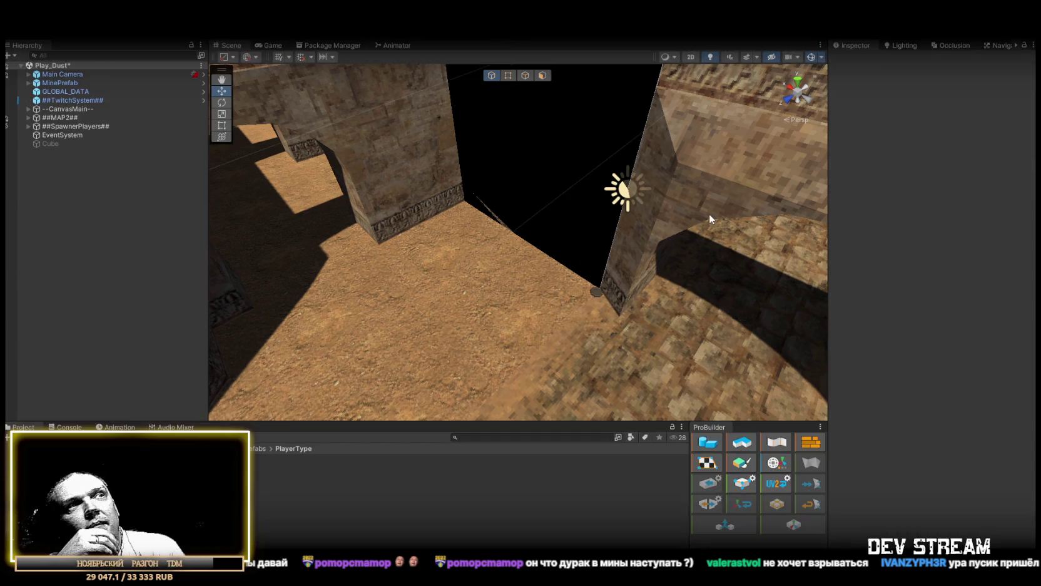
left_click(598, 292)
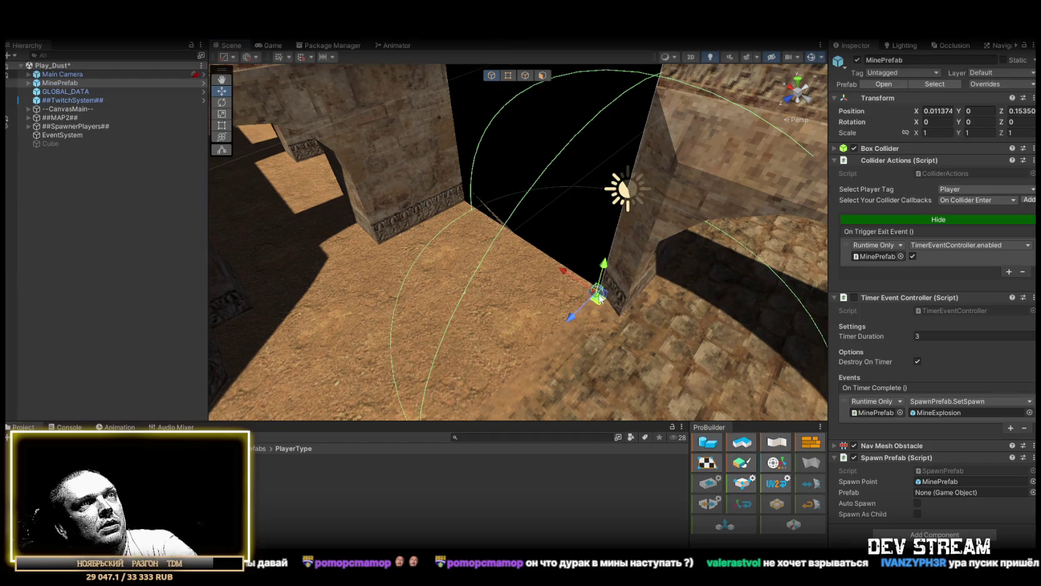
left_click(63, 91)
left_click(63, 83)
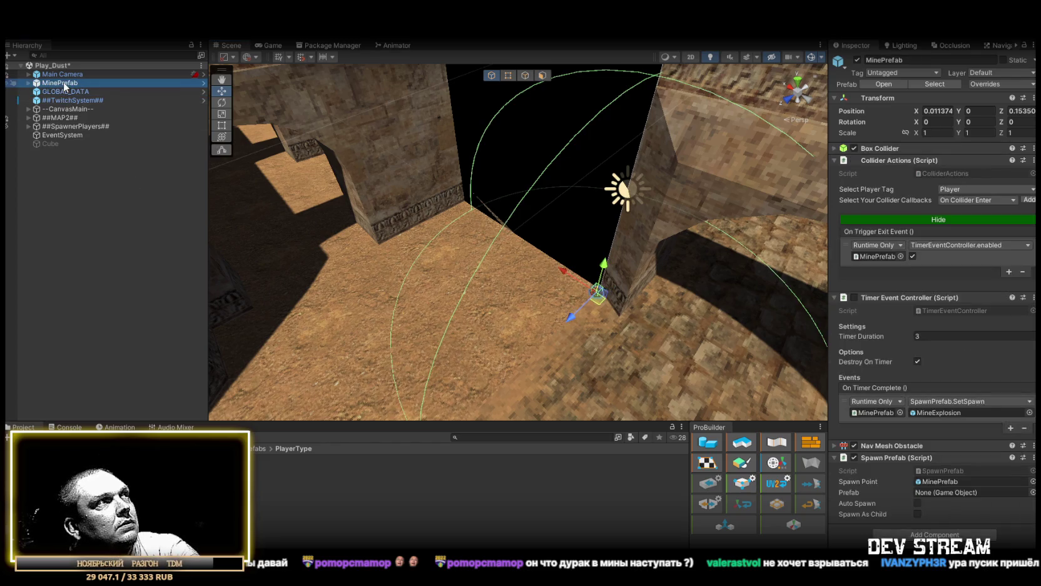
- Delete MinePrefab from the scene and open the PlayerType prefab folder
key("Delete")
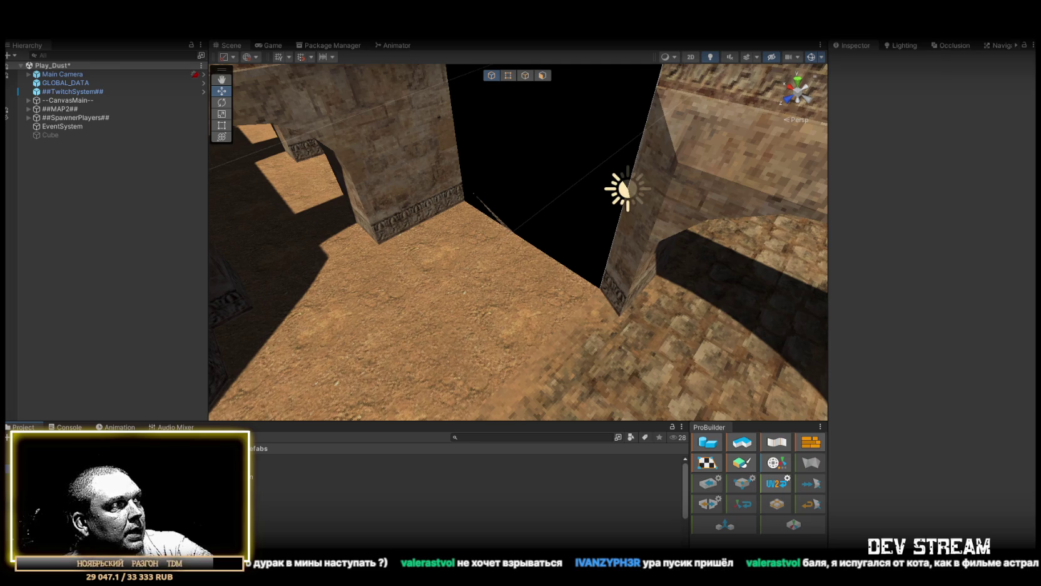
double_click(157, 459)
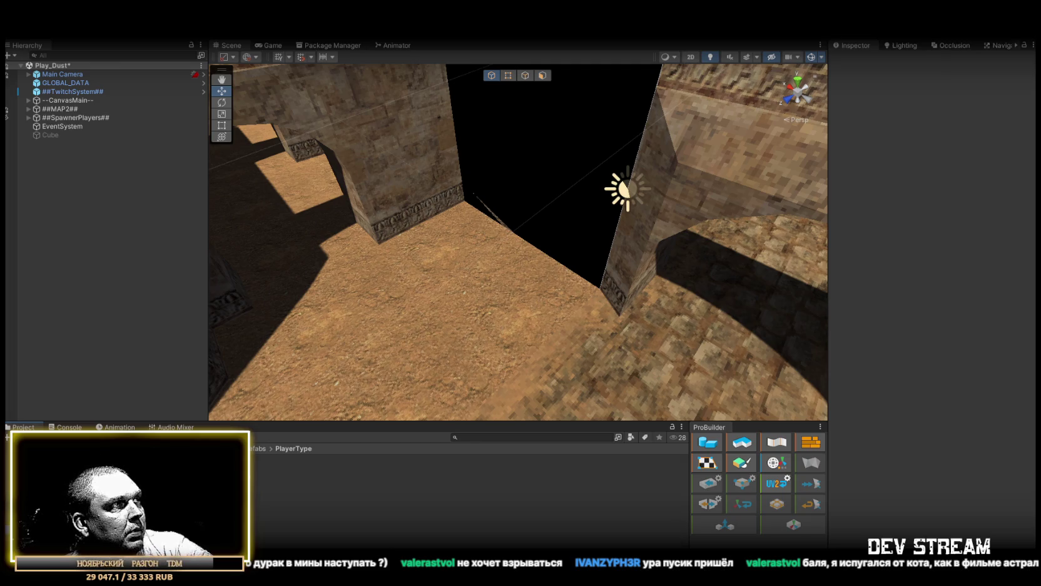
- In the TRCchaters prefab's Random Buff System, add a buff entry and rename it MineDrop
left_click(156, 458)
scroll(928, 347, "down", 10)
scroll(929, 344, "down", 15)
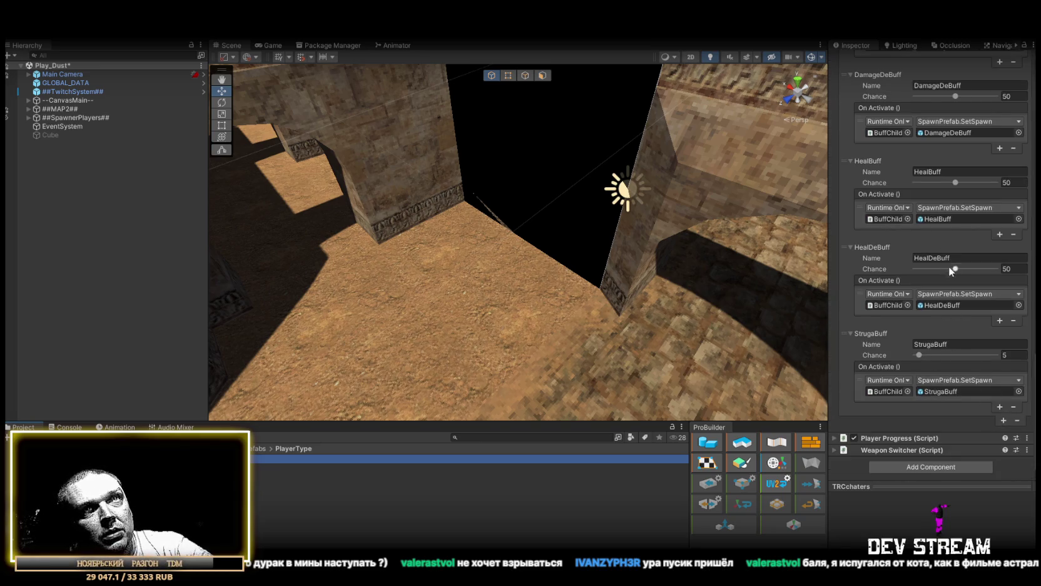
left_click(1002, 420)
scroll(947, 422, "down", 2)
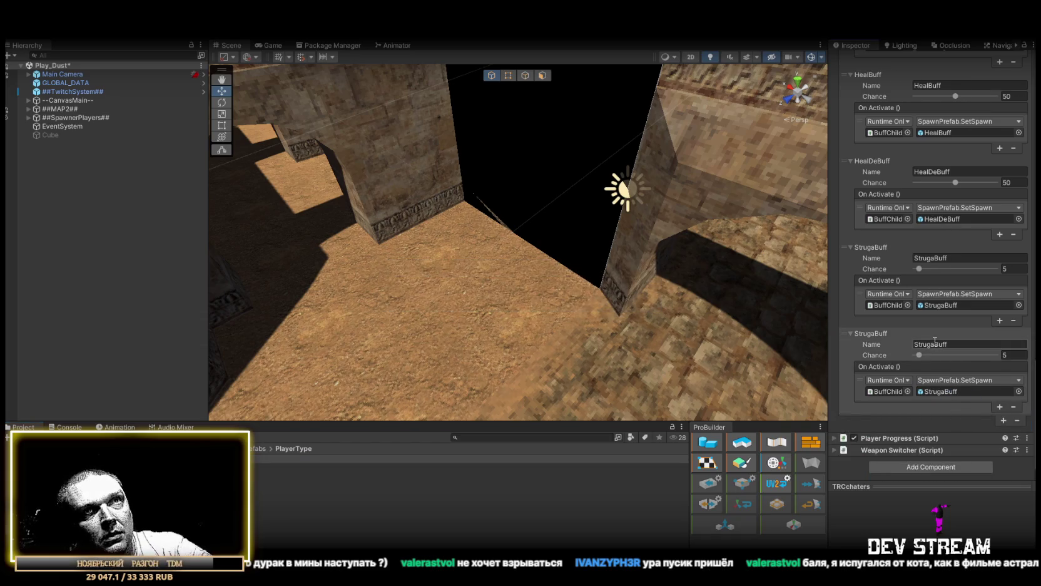
left_click(959, 343)
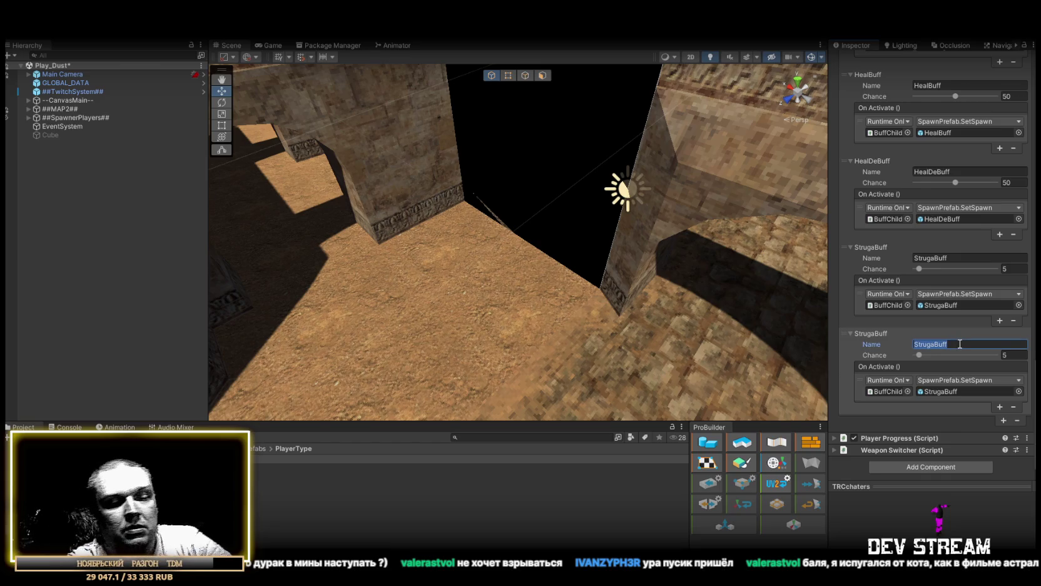
type("Mine")
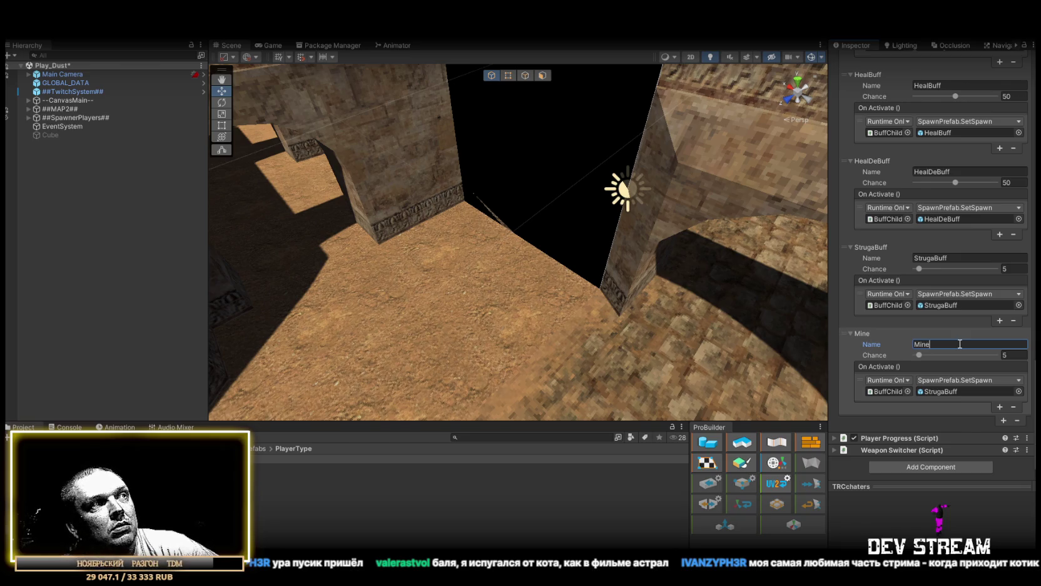
type("Drop")
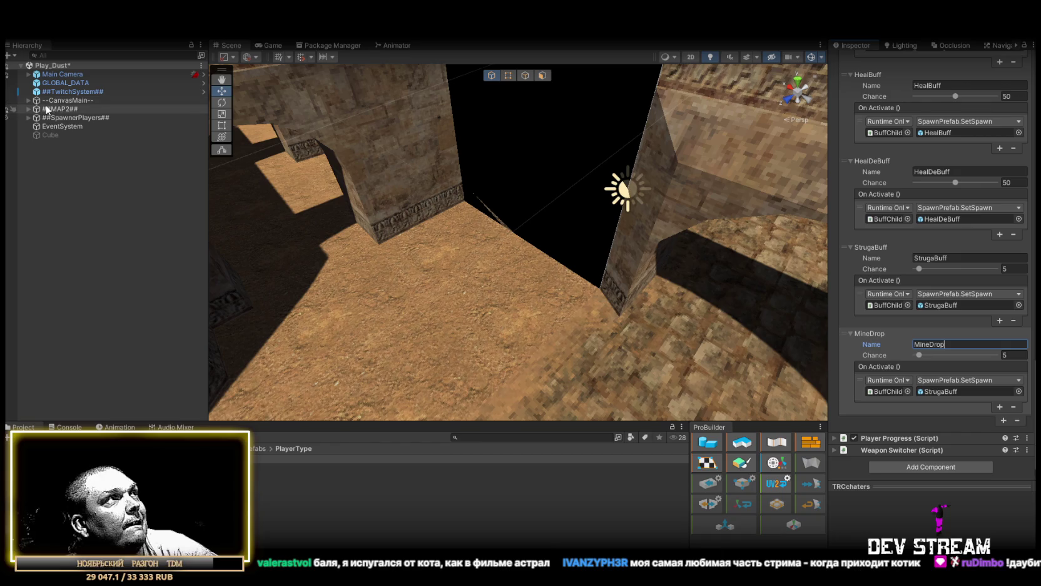
left_click(901, 392)
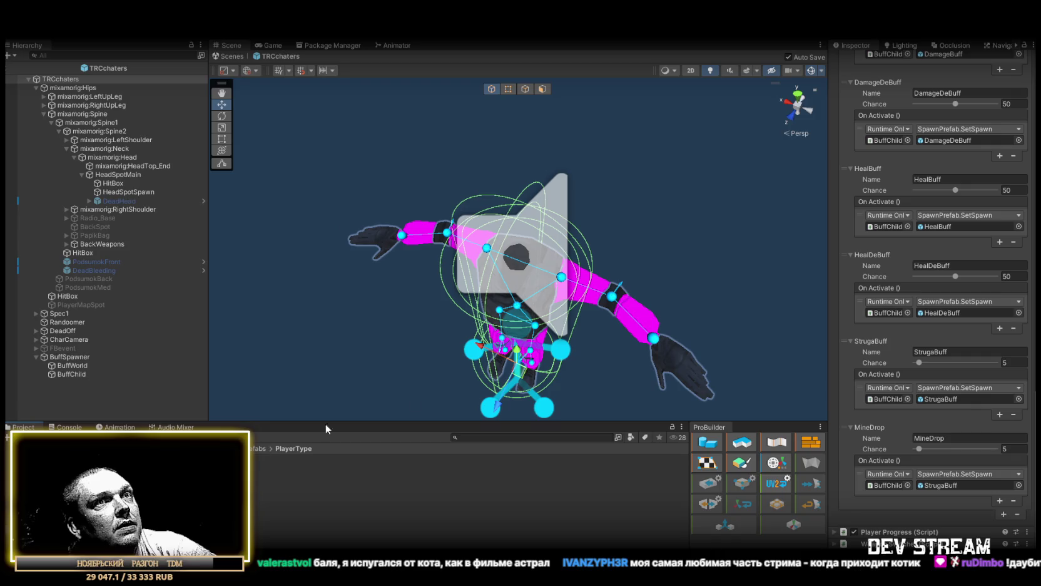
- Wire MineDrop's On Activate to SpawnPrefab.SetSpawn on BuffWorld with MinePrefab as argument
left_click(889, 485)
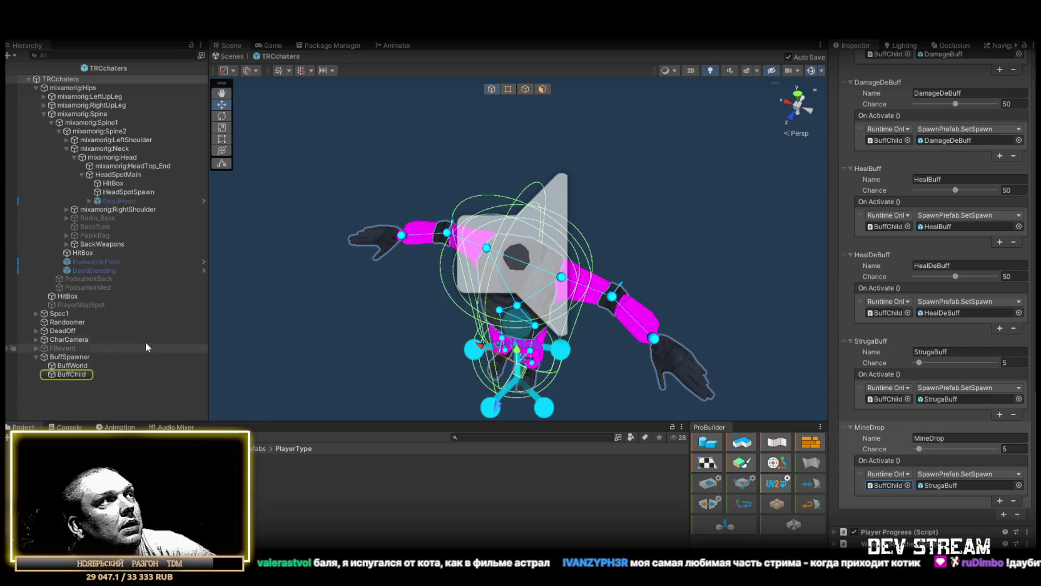
left_click_drag(889, 485, 891, 486)
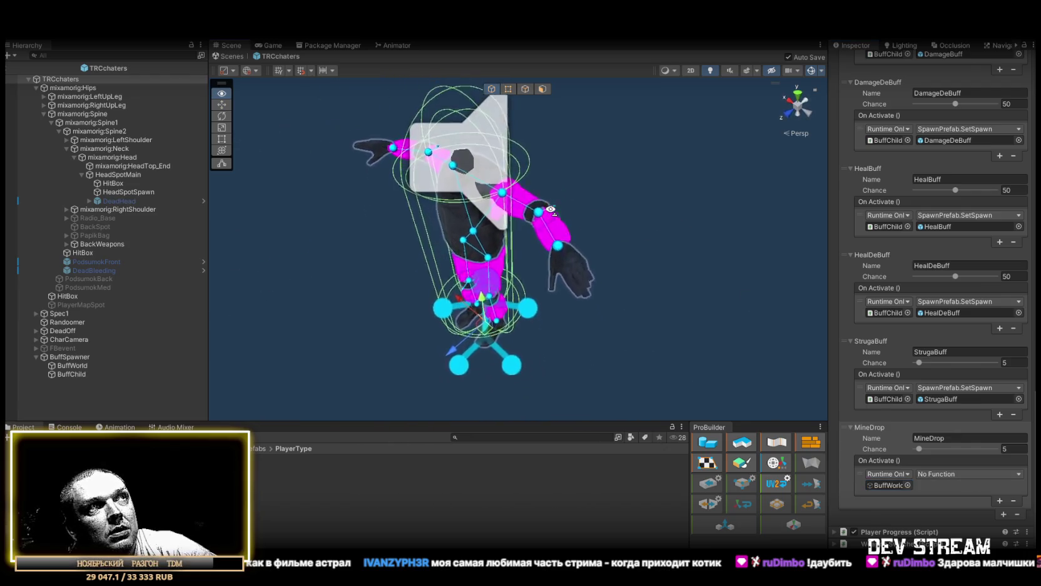
left_click(942, 474)
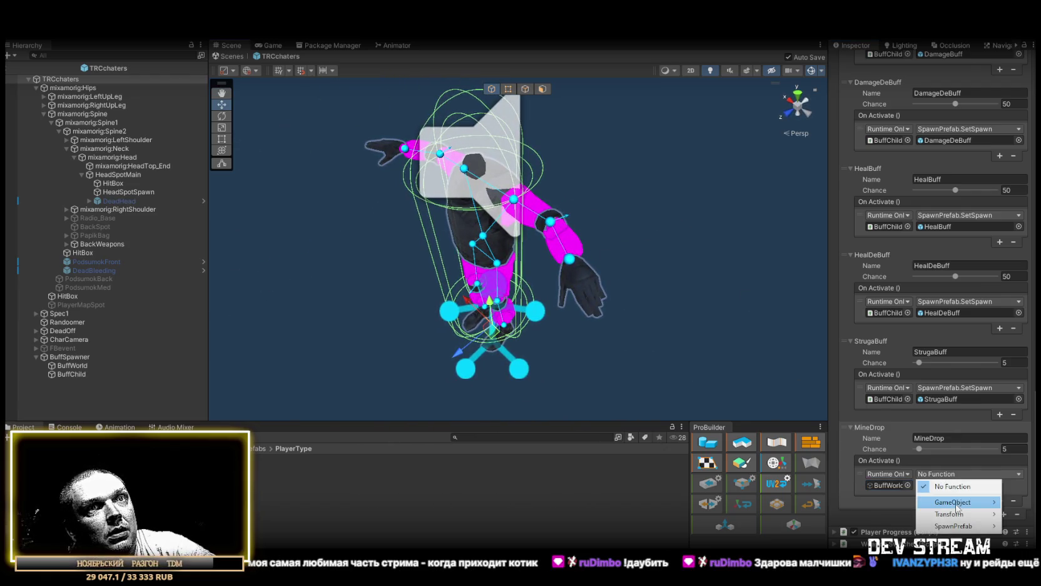
mouse_move(956, 505)
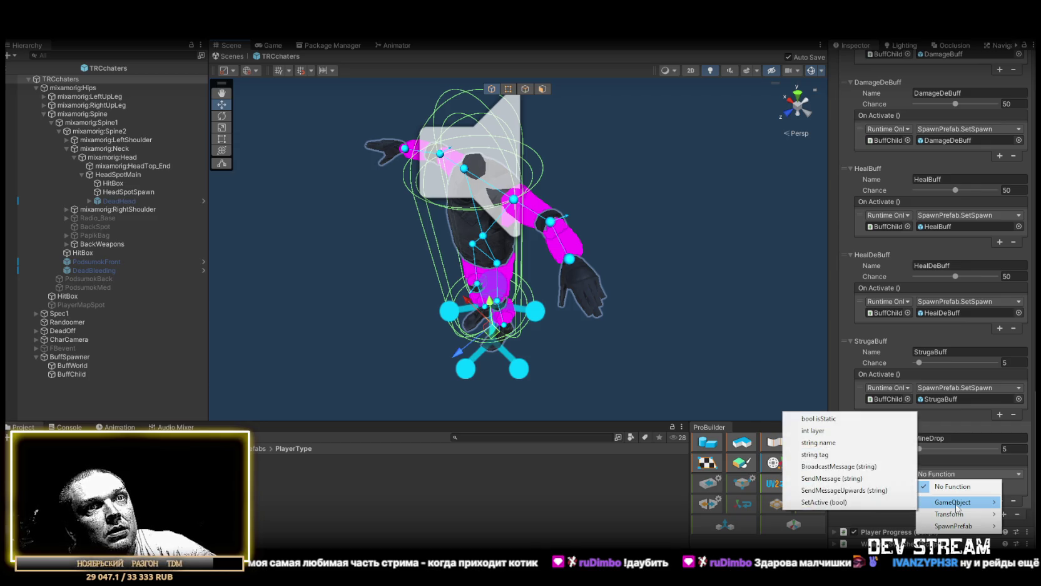
mouse_move(951, 529)
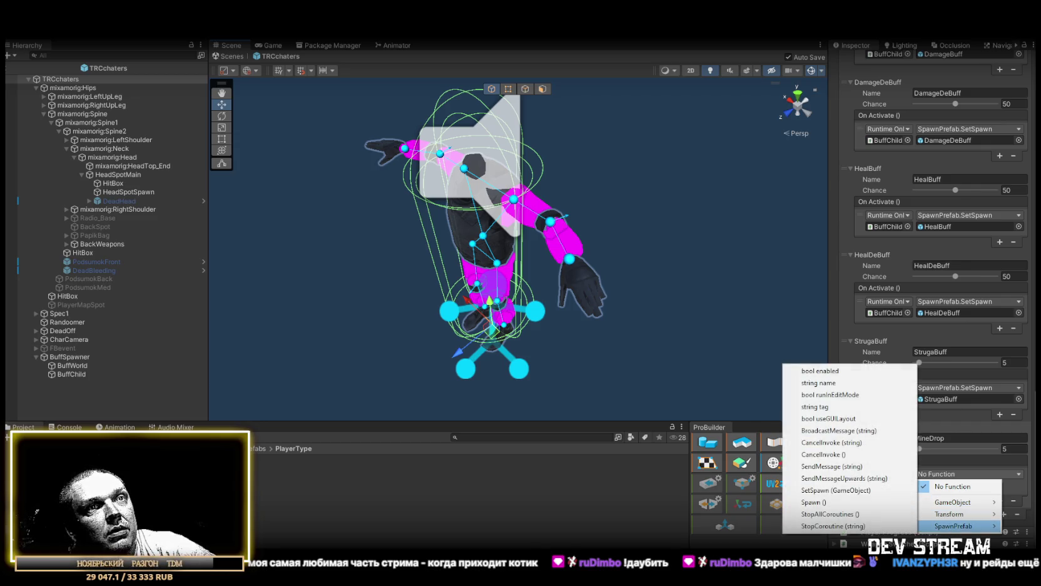
left_click(840, 495)
left_click(879, 481)
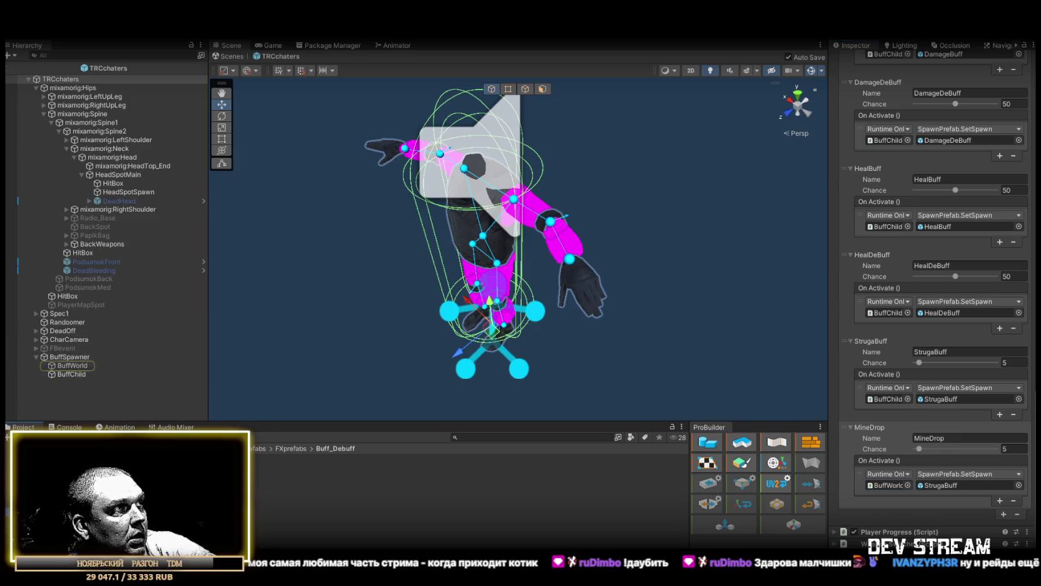
mouse_move(94, 476)
left_mouse_down()
mouse_move(847, 499)
mouse_move(952, 484)
left_mouse_up()
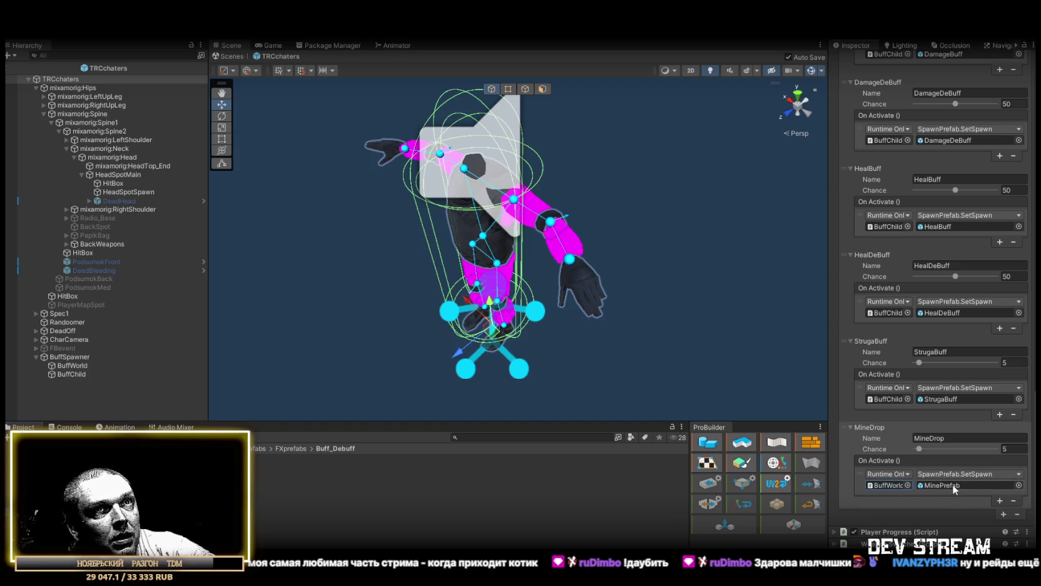
mouse_move(600, 301)
left_mouse_down()
mouse_move(563, 294)
mouse_move(613, 301)
mouse_move(574, 305)
left_mouse_up()
left_click(1019, 448)
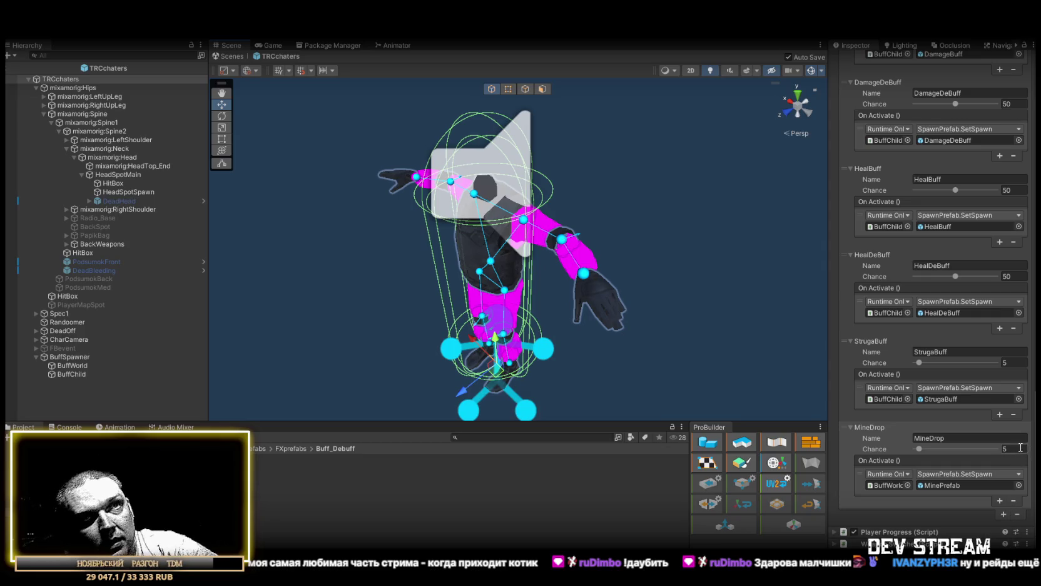
- Add another buff entry to the list and name it MineDeadDrop
type("1")
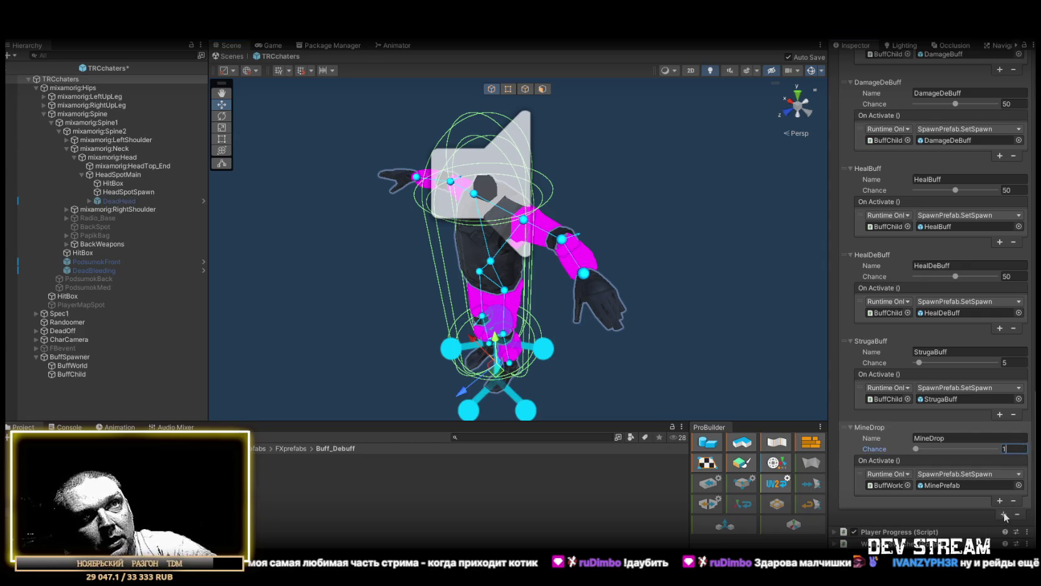
left_click(1003, 512)
scroll(970, 439, "down", 3)
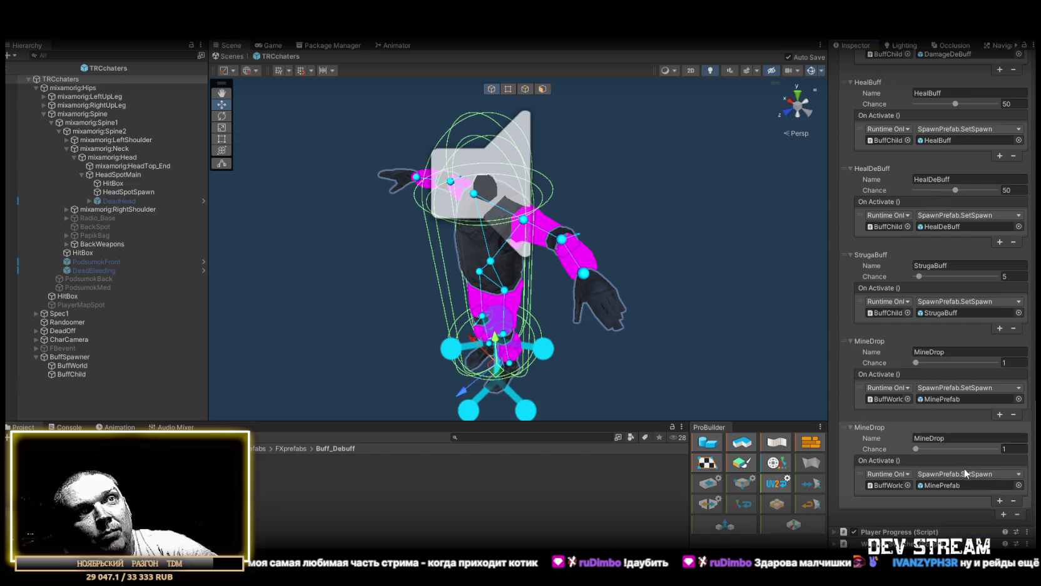
left_click(931, 437)
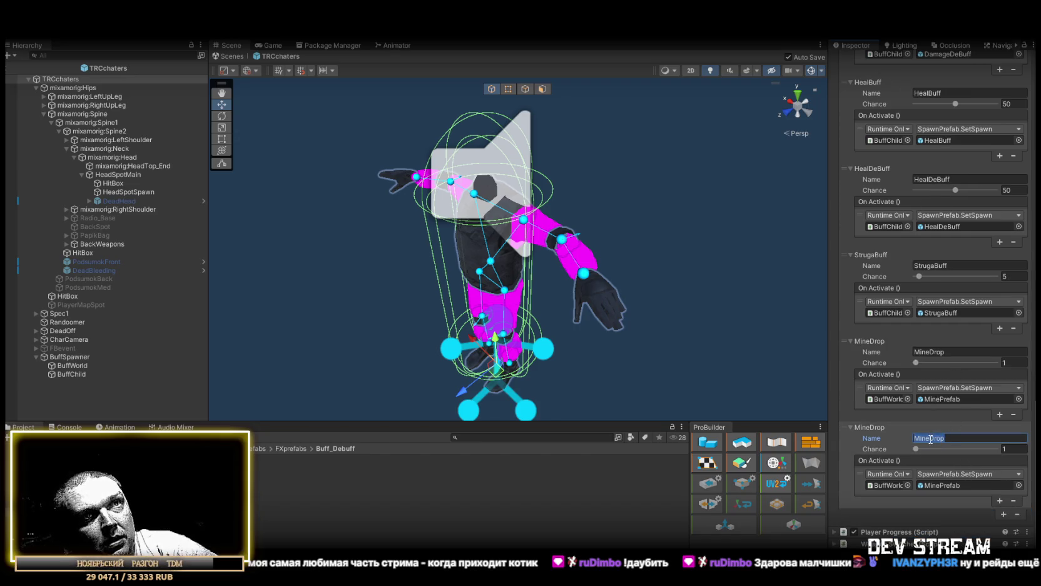
type("Dead")
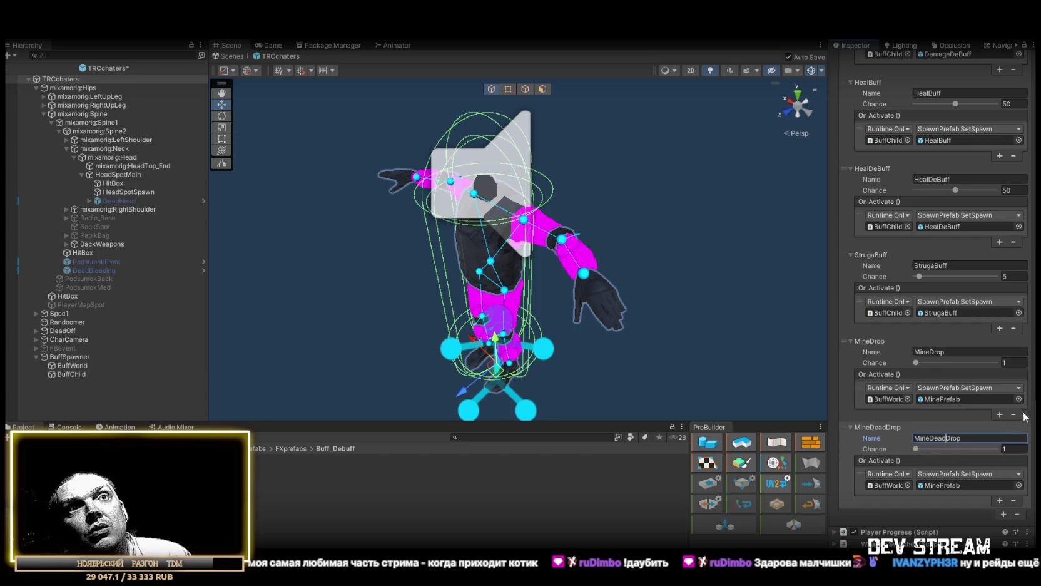
key("Return")
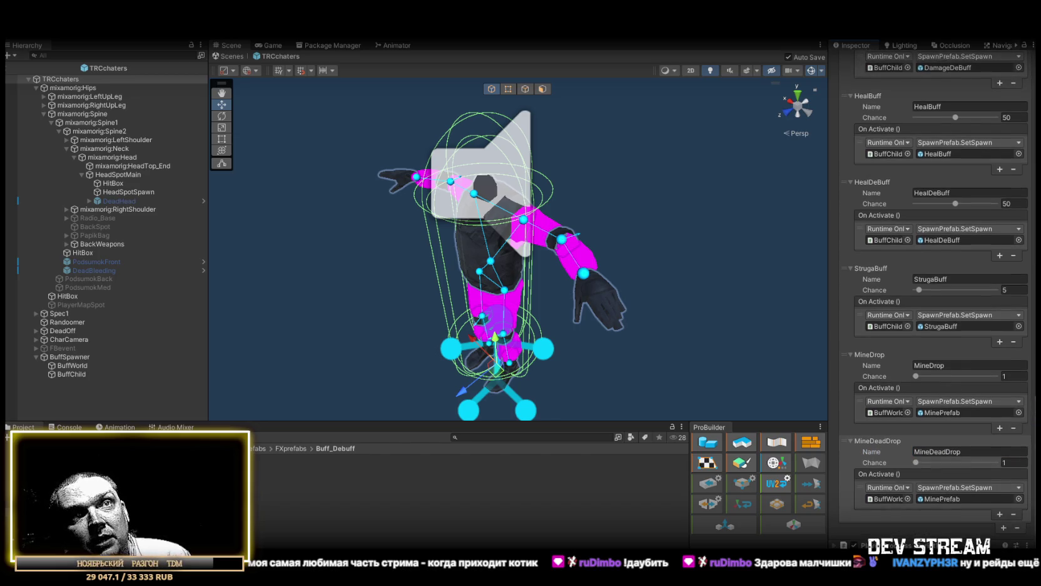
- Set Chance to 5 for both MineDrop and MineDeadDrop, then open MinePrefab
left_click(1014, 363)
type("5")
key("Return")
left_click(1014, 448)
type("5")
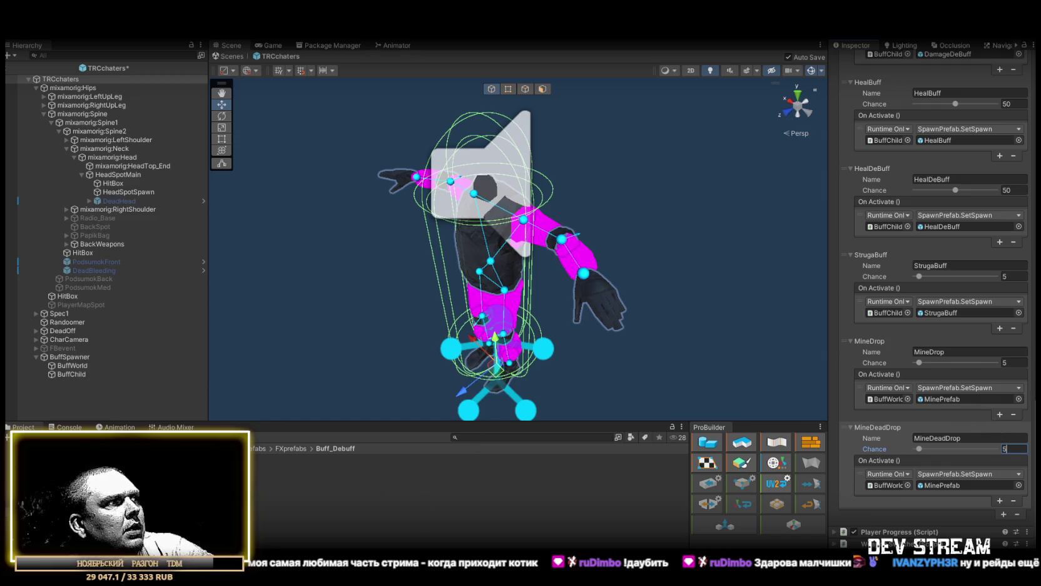
double_click(941, 485)
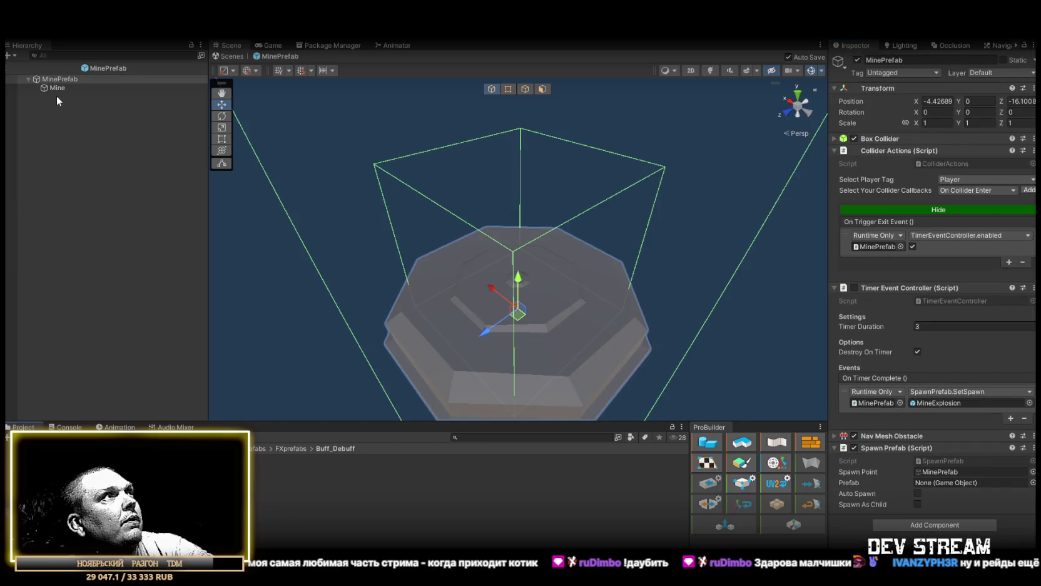
- Add an Audio Source component to the Mine object inside MinePrefab
left_click(57, 88)
left_click(937, 202)
type("audi")
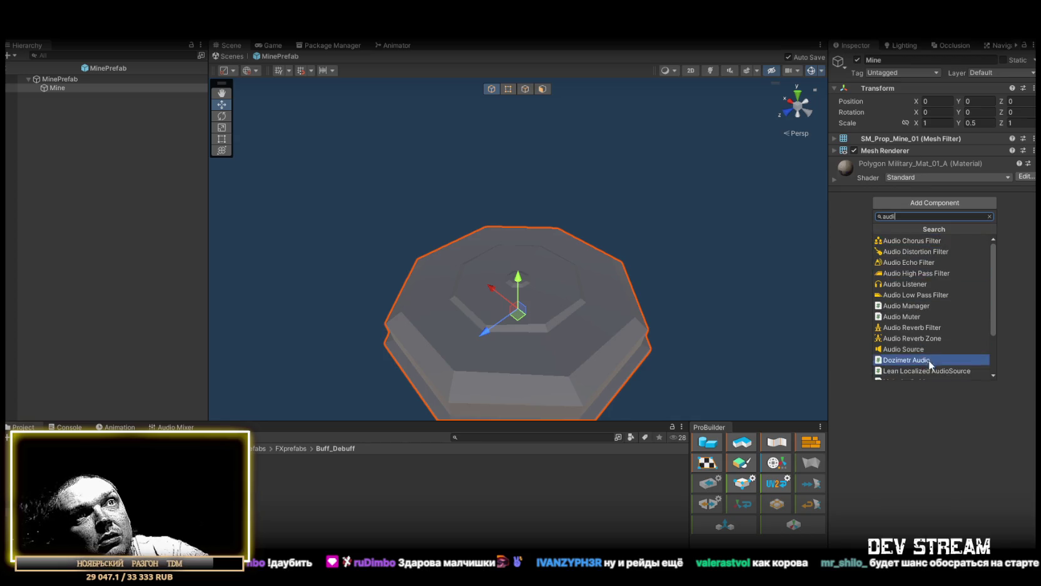
left_click(903, 348)
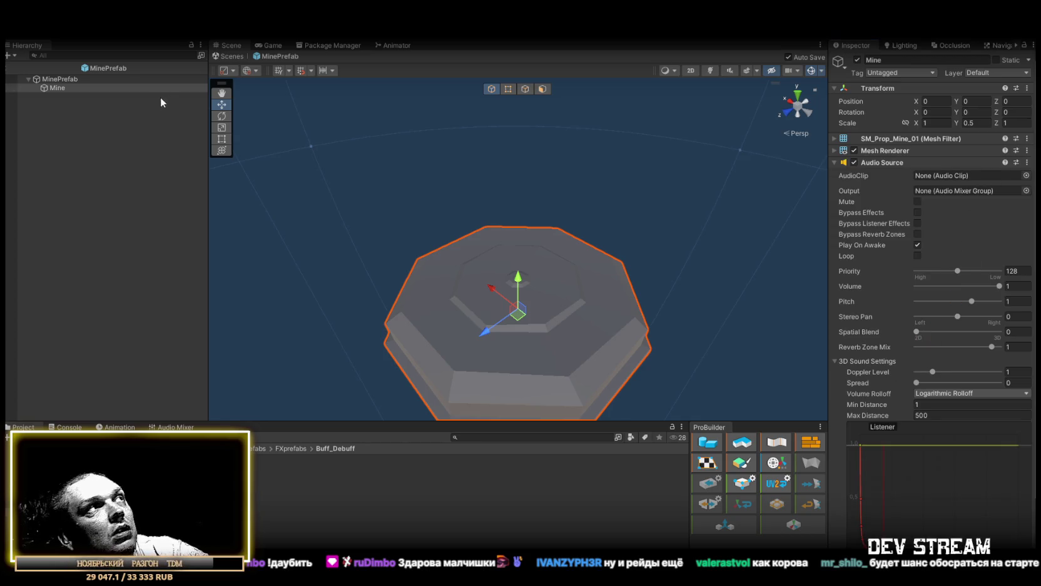
- Route the Mine's Audio Source to Effects, with volume 0.5 and clip c4_beep2
left_click(1026, 190)
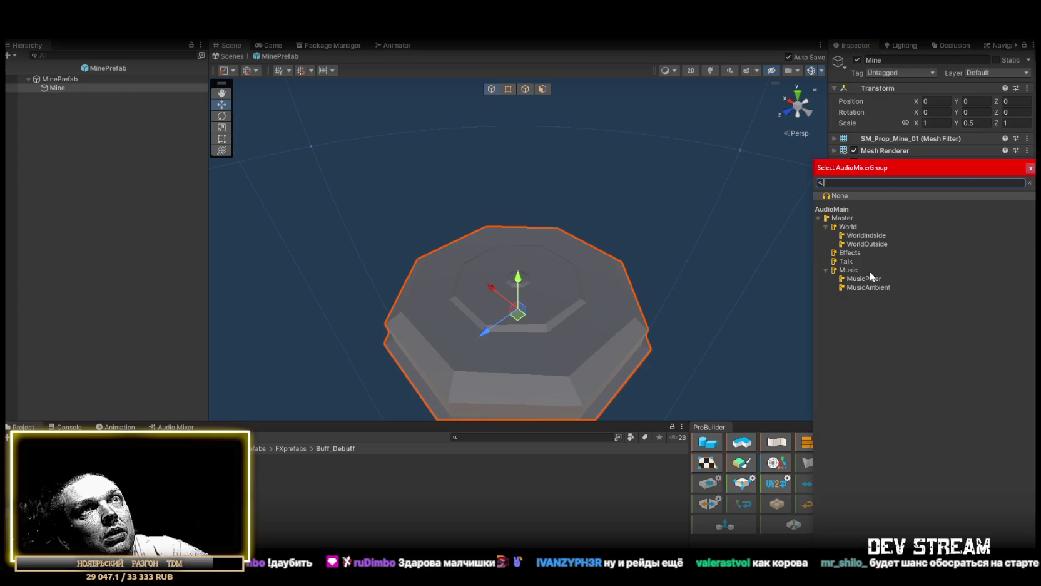
double_click(851, 255)
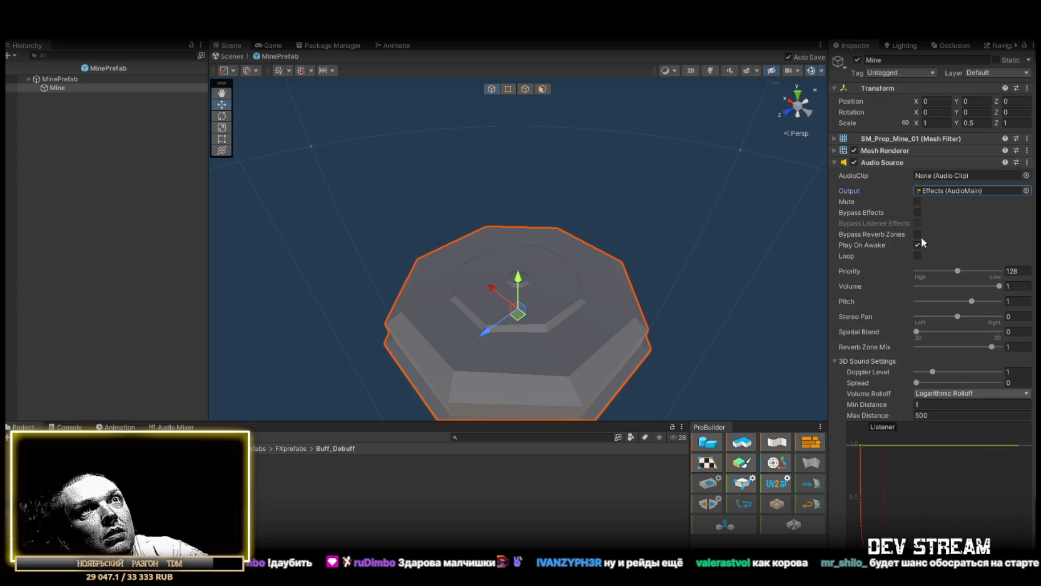
left_click(964, 285)
left_click(1016, 286)
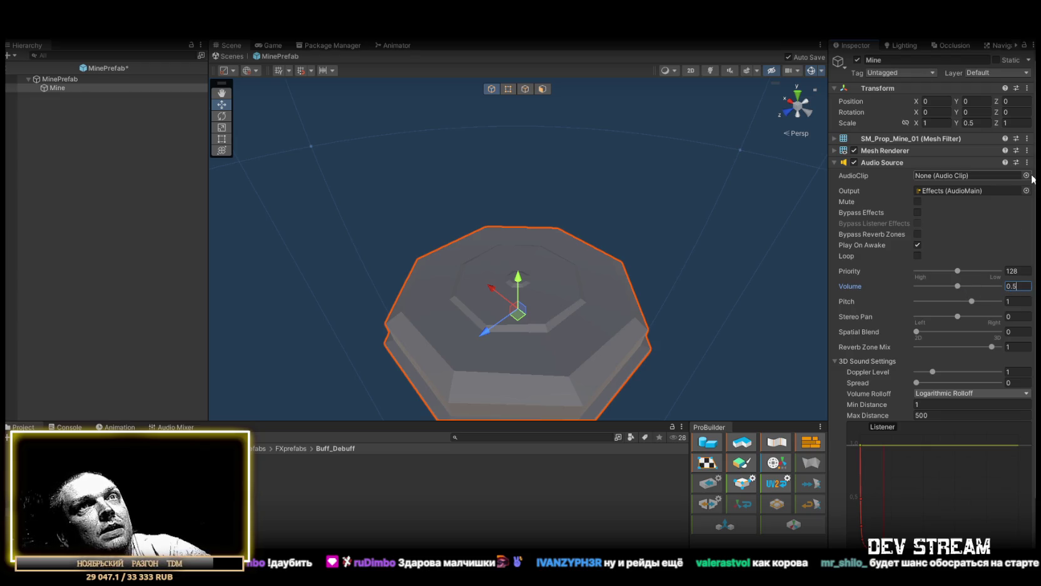
left_click(1026, 175)
type("4")
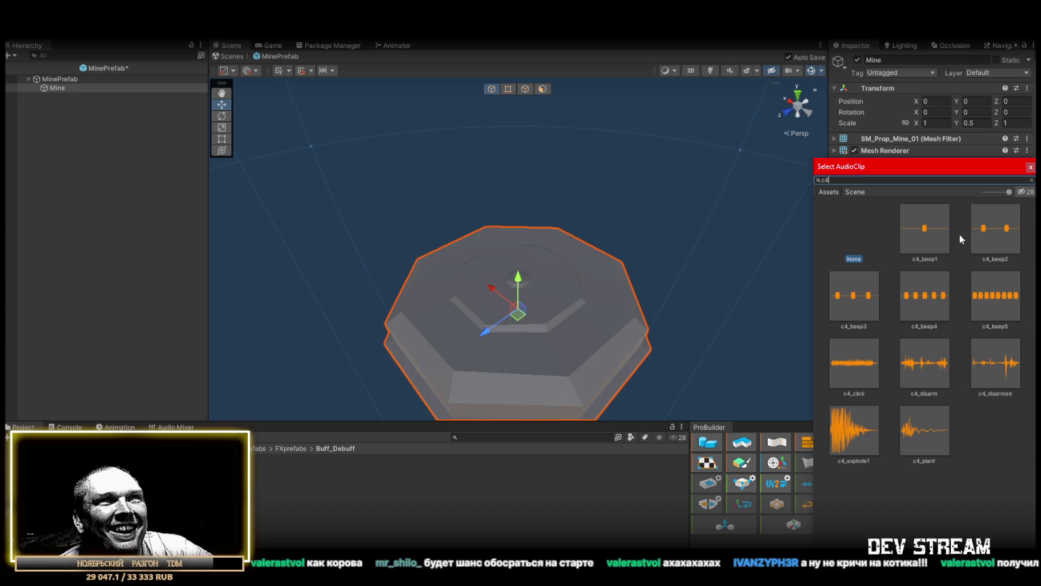
double_click(995, 230)
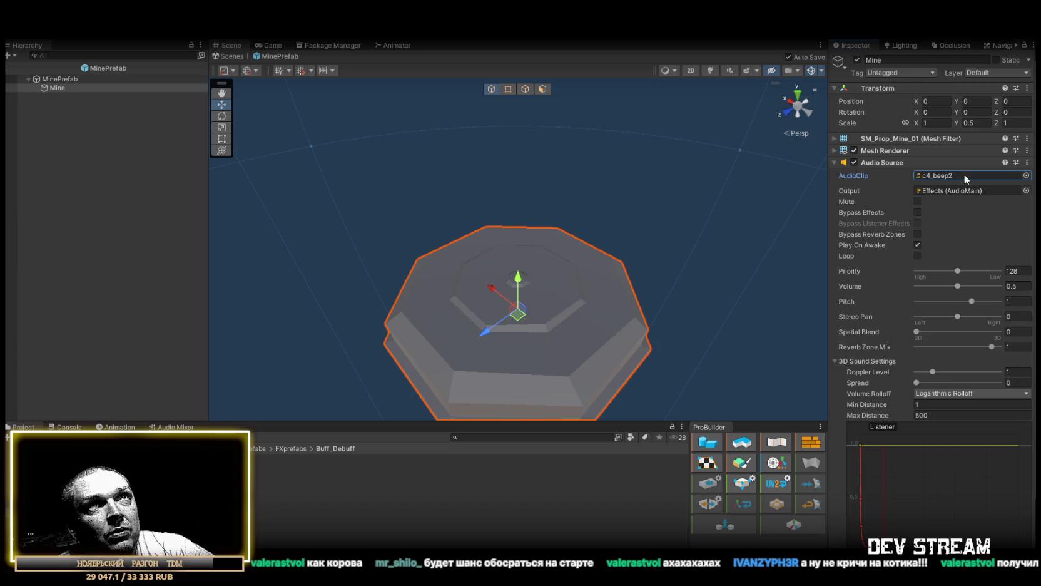
scroll(973, 213, "down", 1)
type("5")
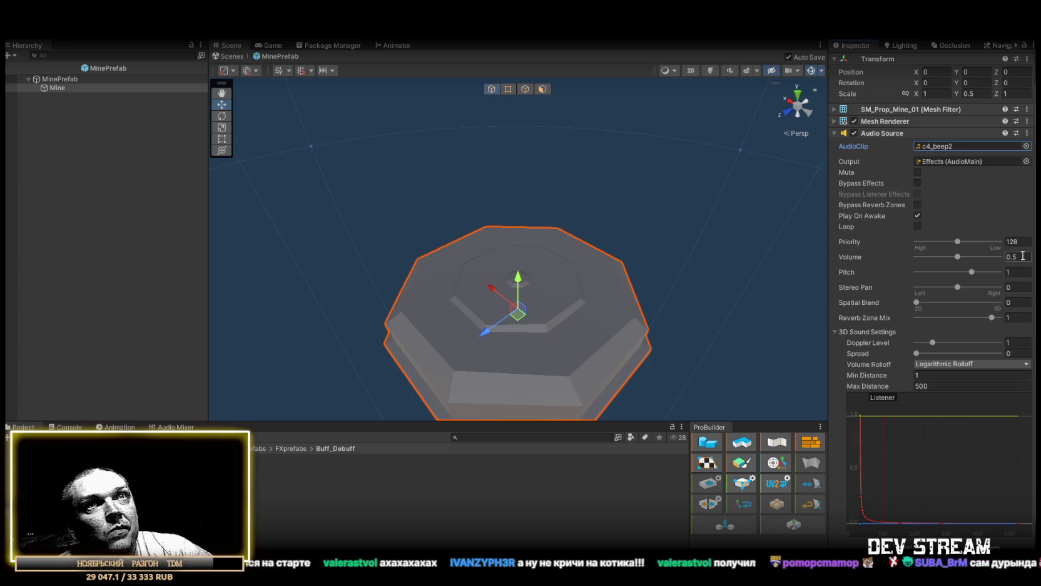
- Copy the Mine's Audio Source and paste it onto the MinePrefab root object
left_click(1027, 133)
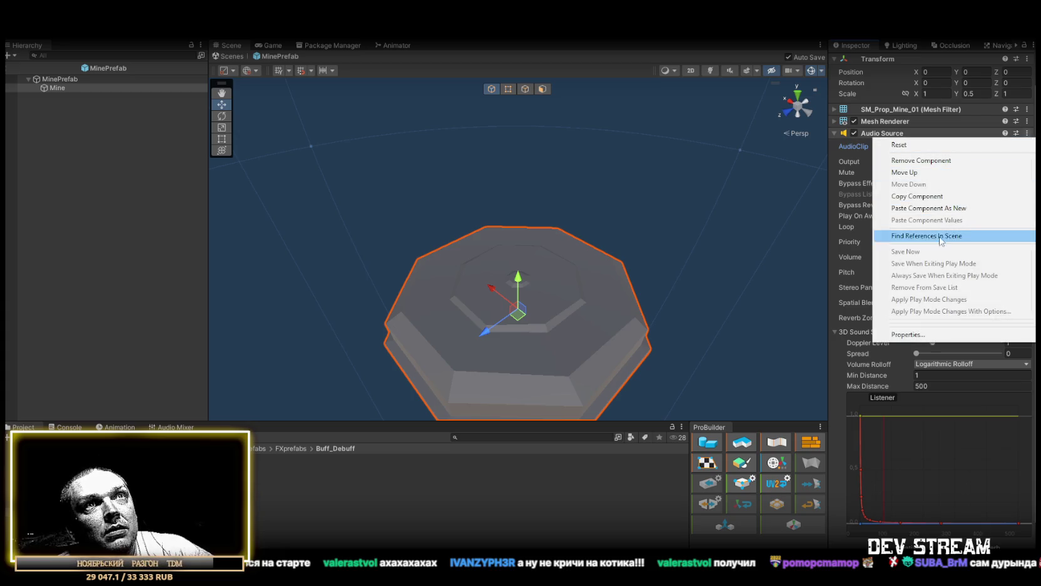
left_click(938, 197)
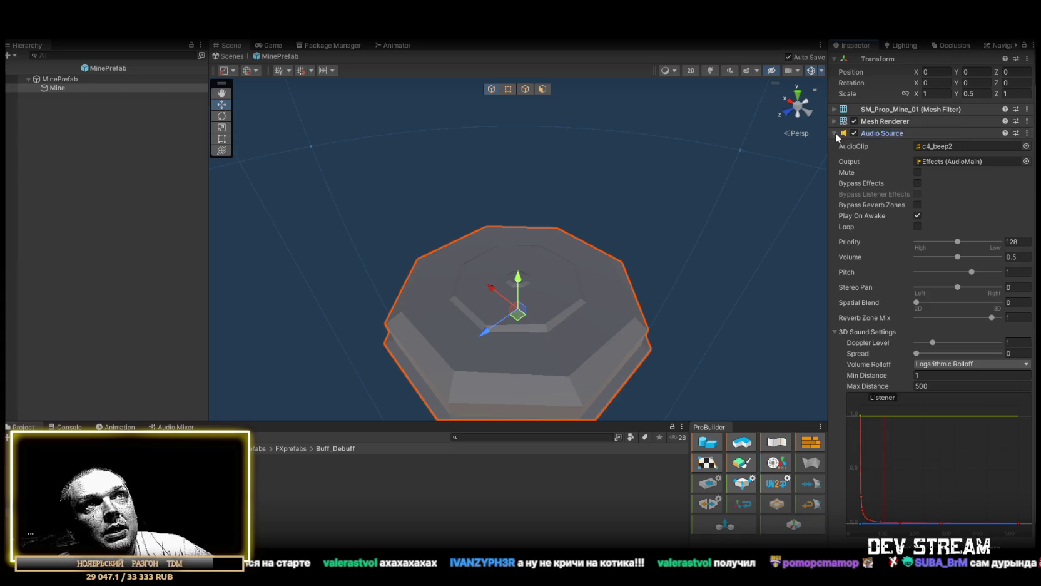
left_click(835, 133)
left_click(50, 79)
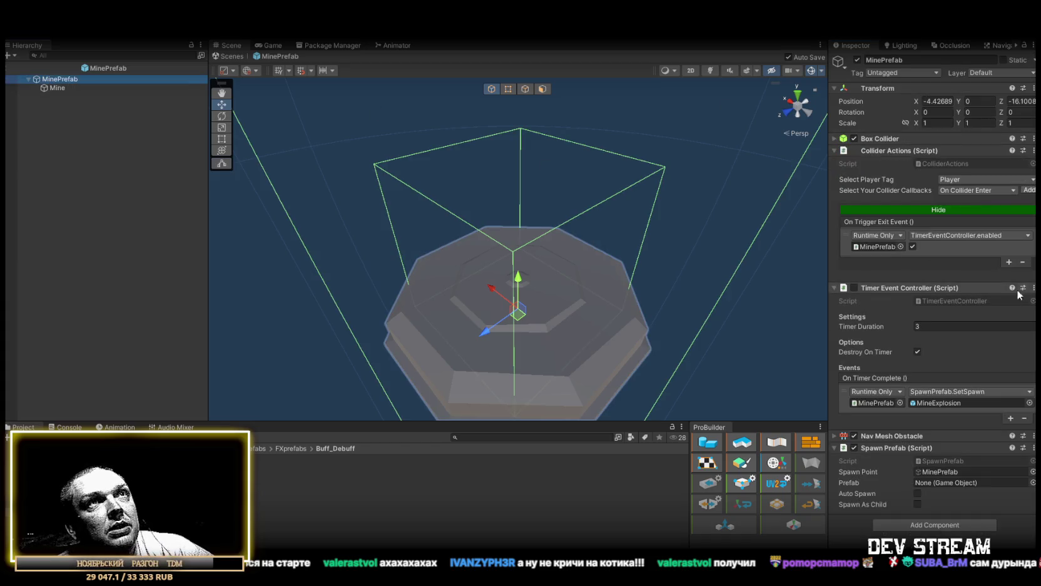
right_click(893, 444)
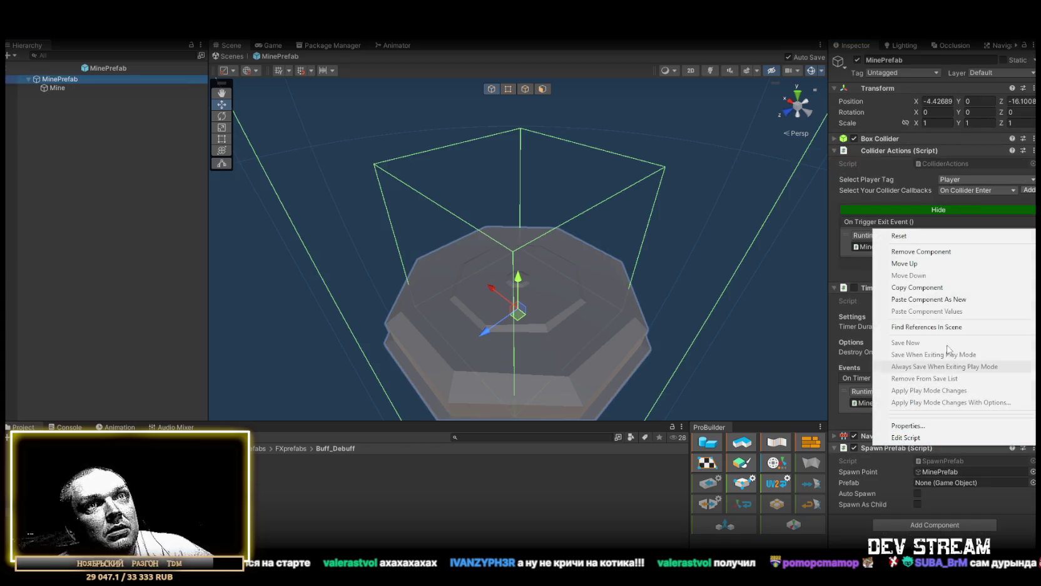
left_click(929, 299)
- Assign c4_beep5 as the root's sound clip and preview it
left_click(834, 519)
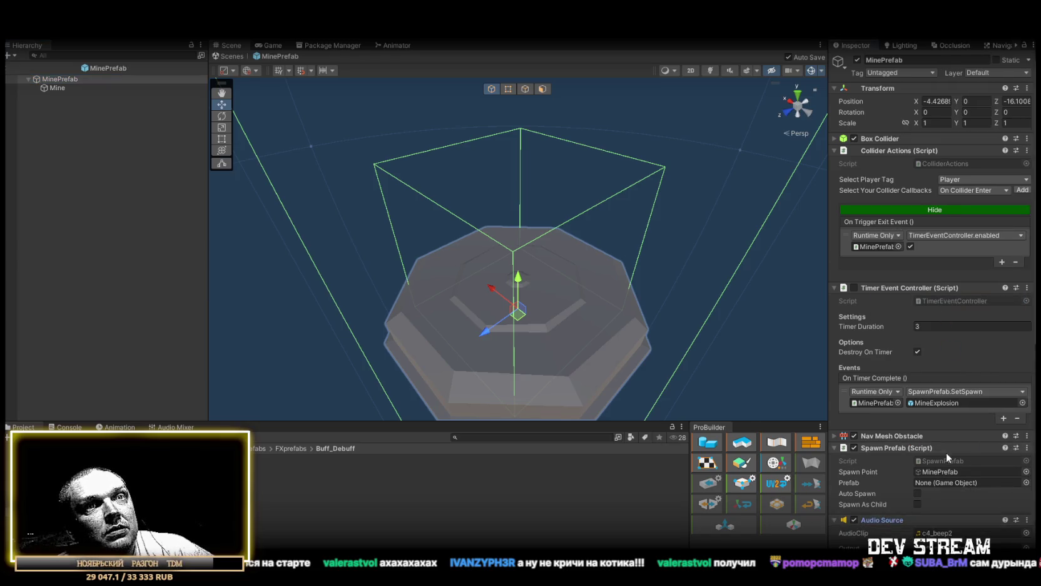
scroll(946, 452, "down", 5)
left_click(947, 355)
mouse_move(291, 530)
left_mouse_down()
mouse_move(935, 366)
mouse_move(955, 351)
mouse_move(949, 361)
left_mouse_up()
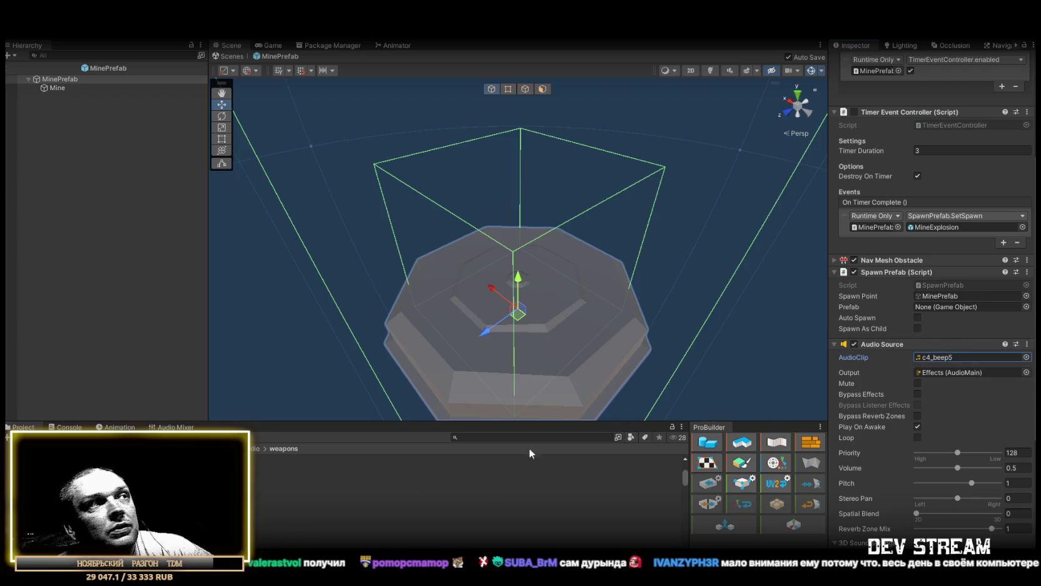
double_click(948, 362)
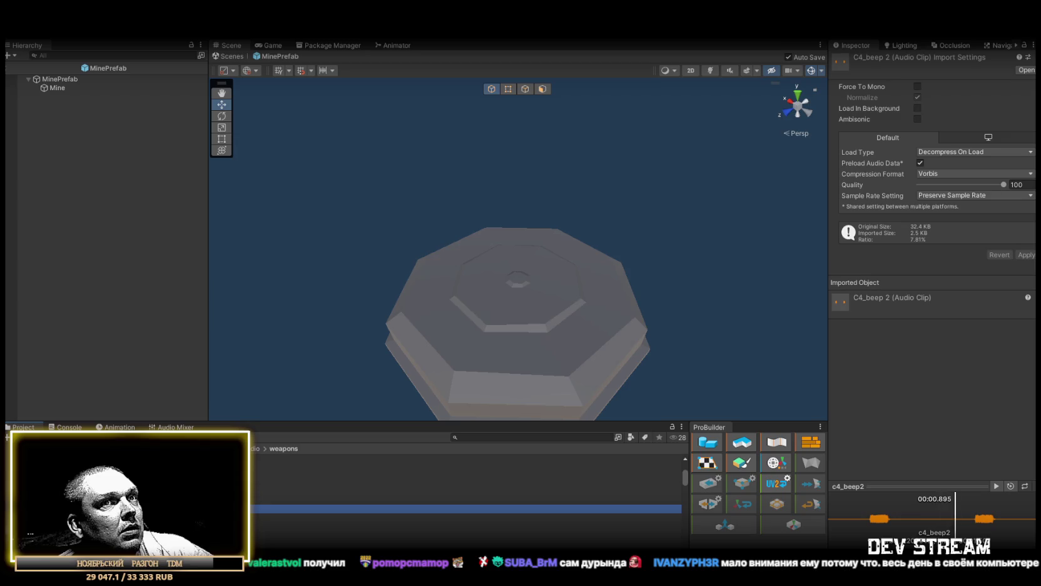
left_click(466, 535)
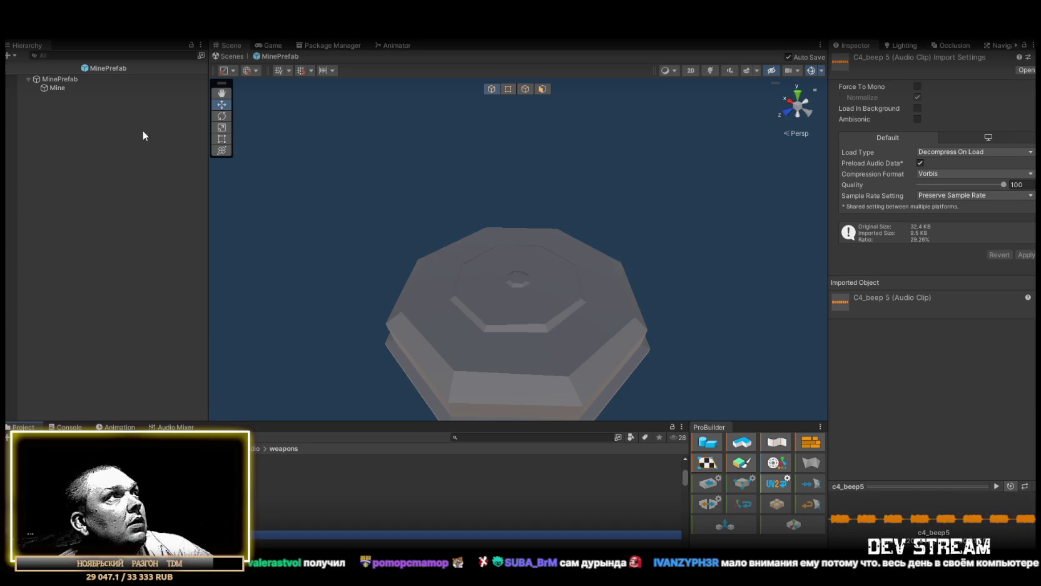
- On the Mine object, revert the clip change and enable Loop on its sound
left_click(59, 79)
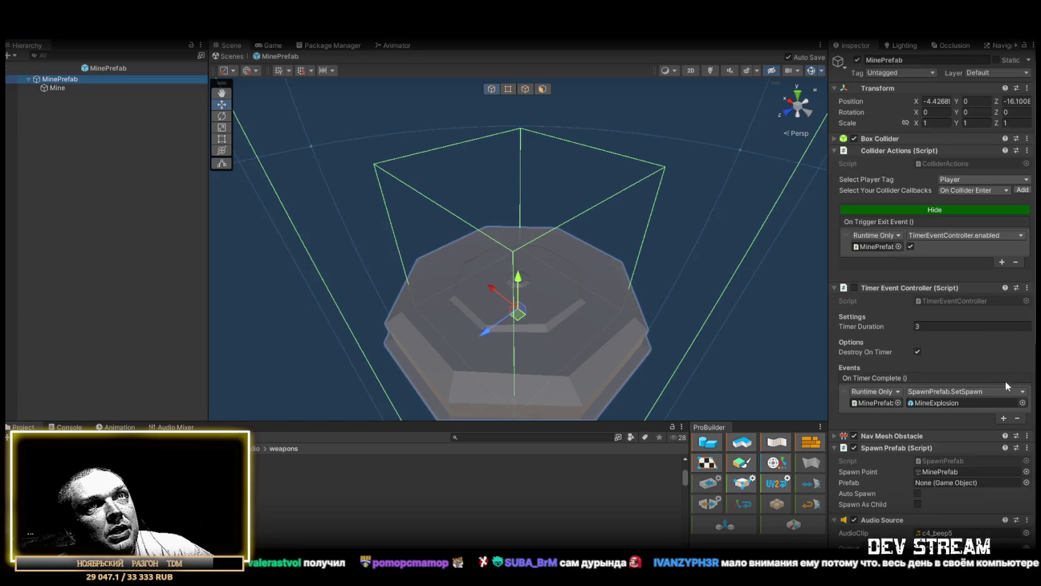
scroll(940, 423, "down", 5)
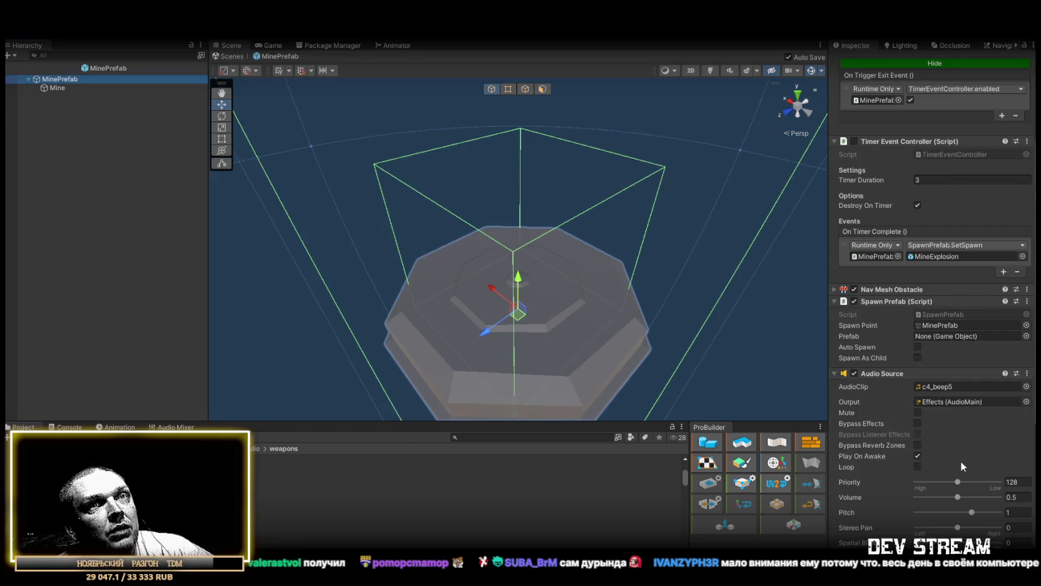
left_click(103, 89)
left_click(940, 97)
key("ctrl+z")
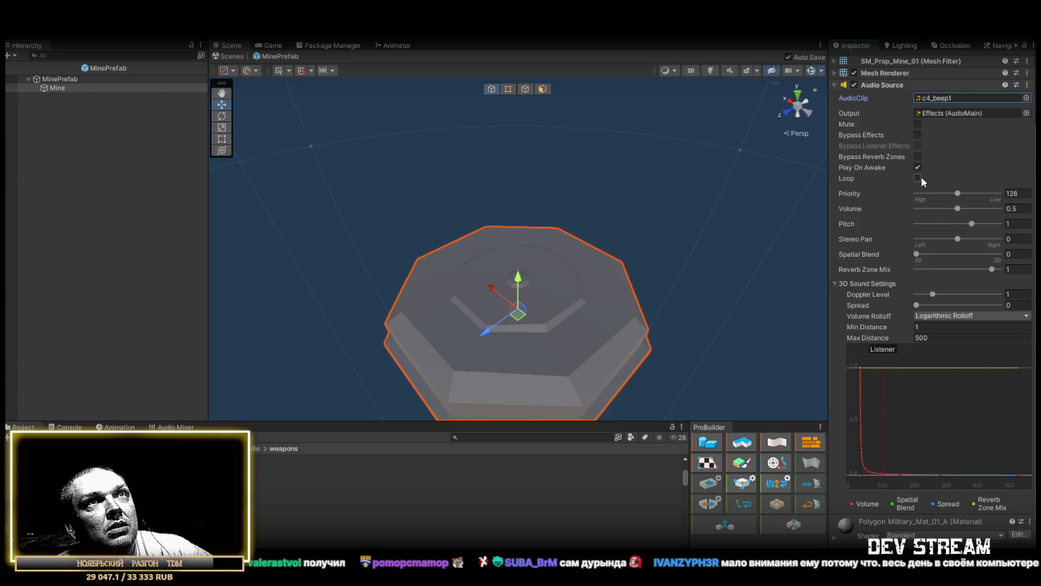
left_click(918, 177)
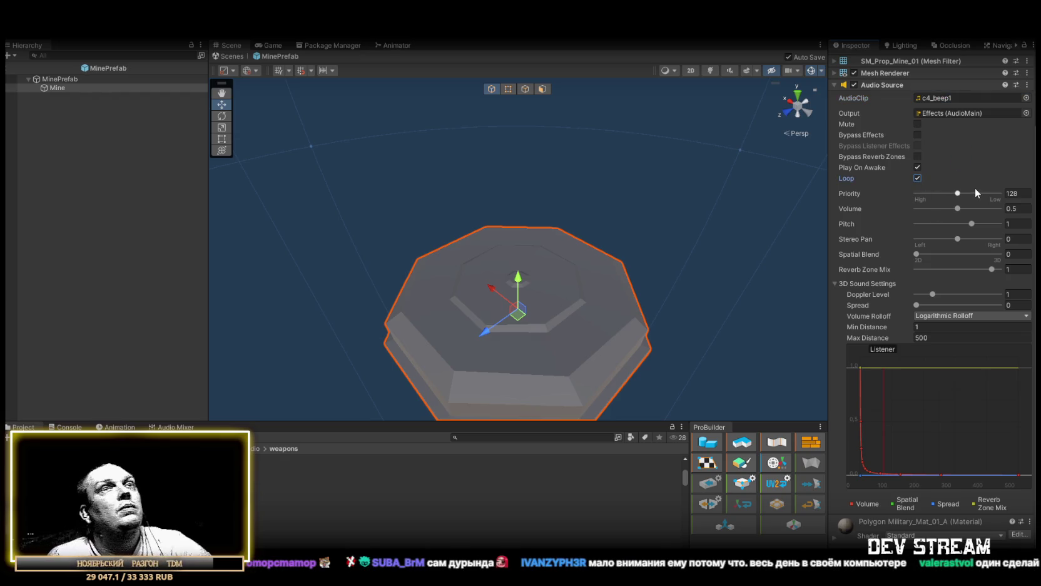
- Enable Loop on the MinePrefab root's sound as well
left_click(60, 79)
scroll(904, 375, "down", 5)
scroll(913, 431, "down", 5)
left_click(918, 242)
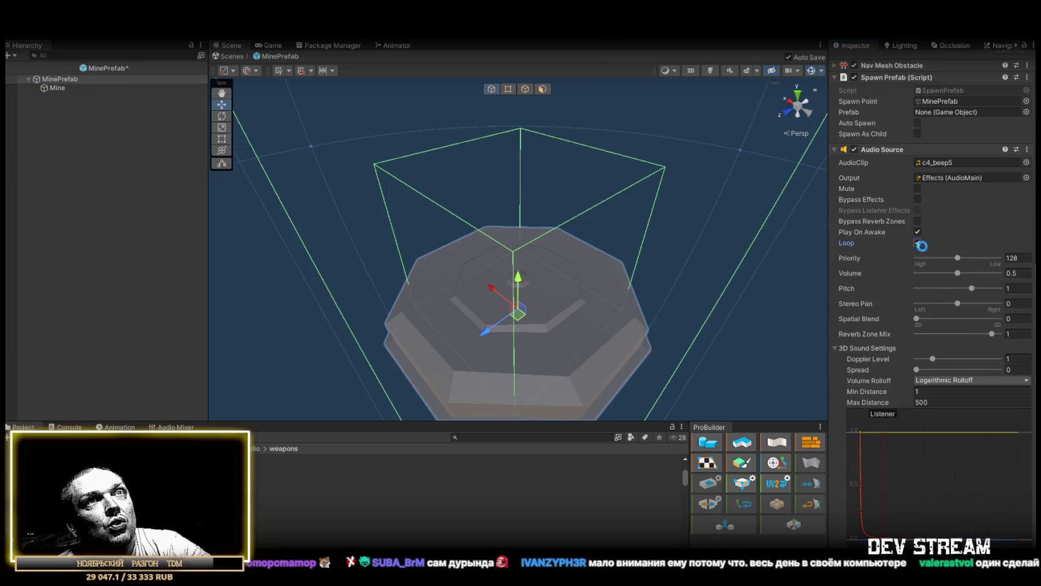
- For both sounds, set max distance 55, Linear Rolloff, and Spatial Blend fully 3D
left_click(58, 87, "shift")
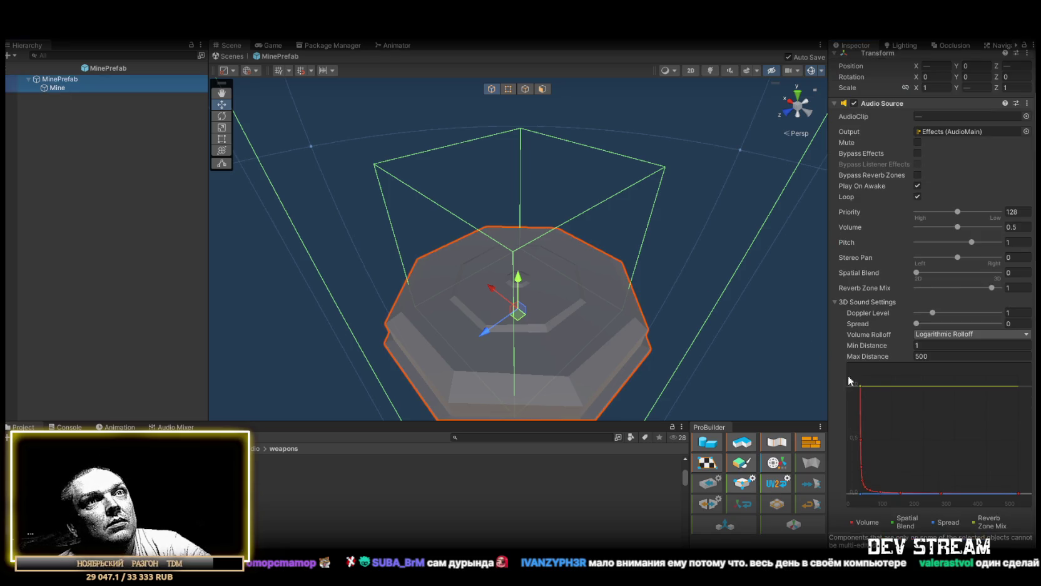
left_click(931, 355)
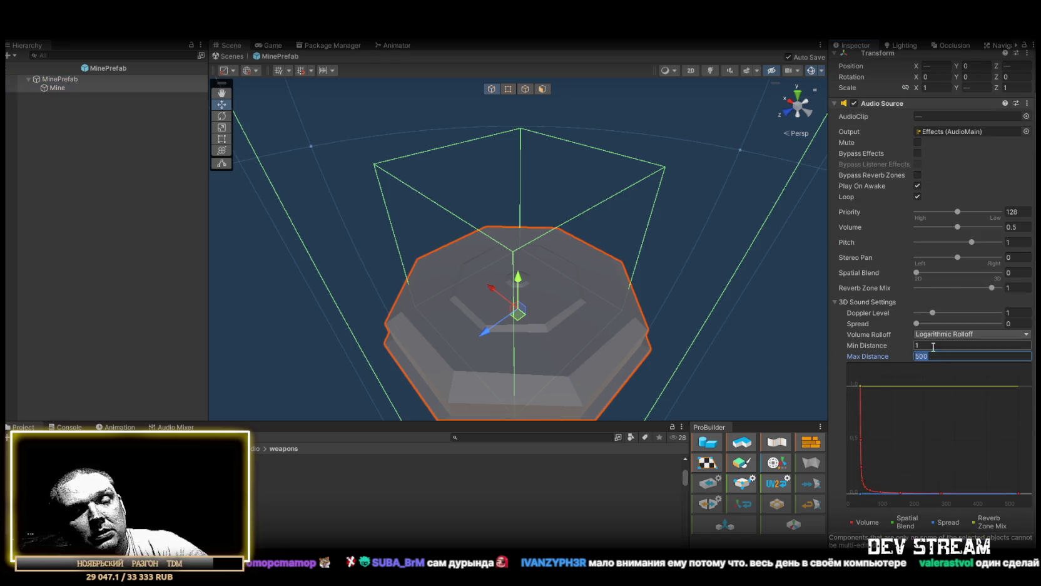
type("50")
key("Return")
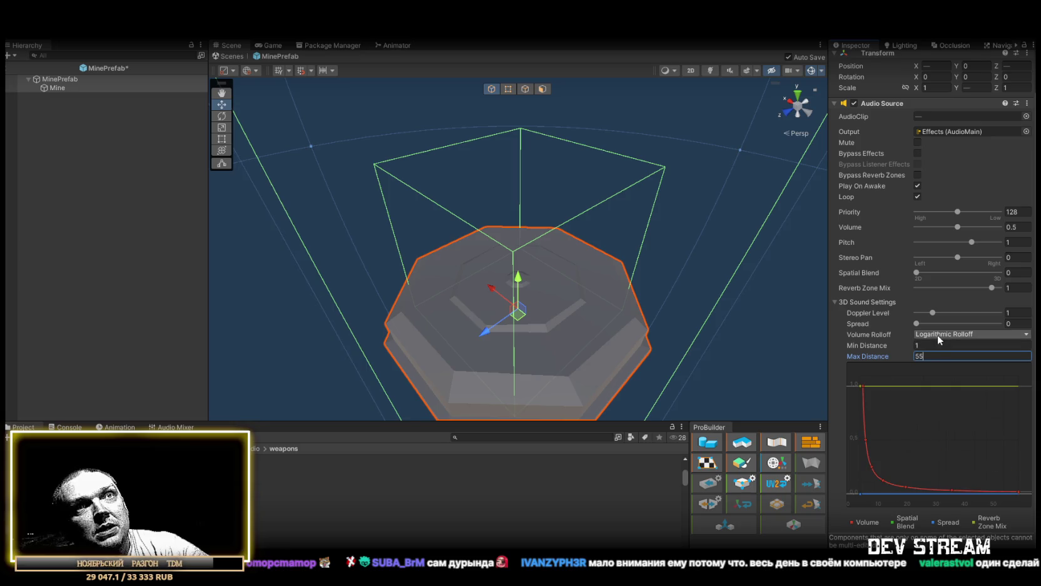
left_click(938, 334)
left_click(947, 357)
left_click(999, 272)
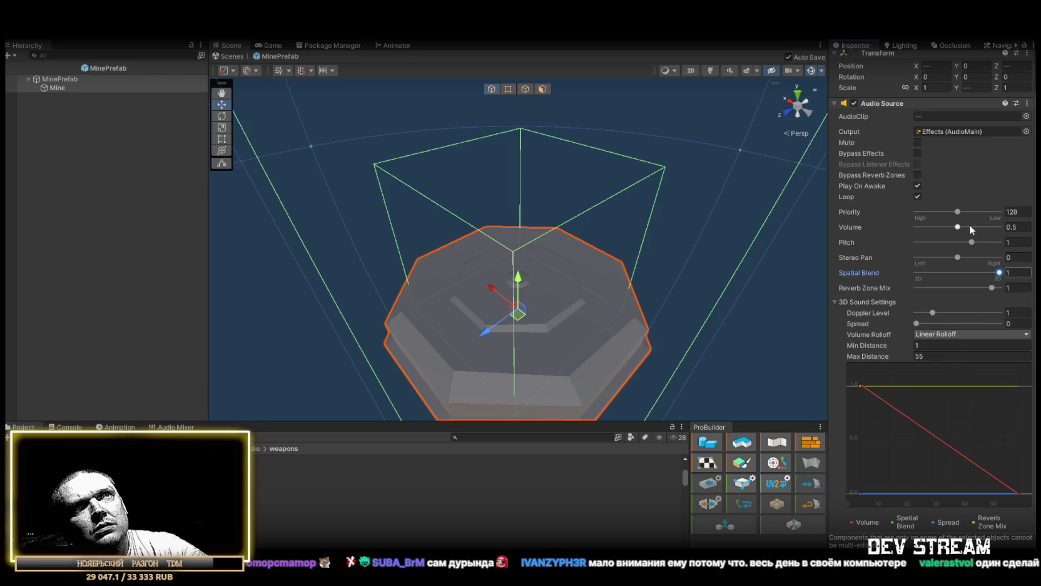
- Set the mine sound's volume to 0.35 and return to the Play_Dust scene
left_click(1016, 226)
type("0.4")
key("BackSpace")
type("35")
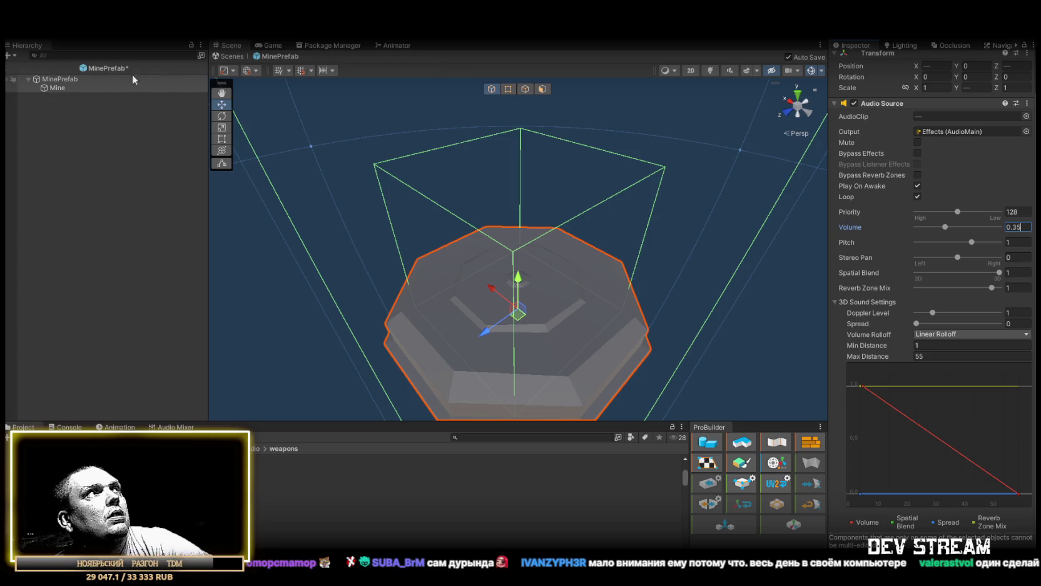
left_click(232, 59)
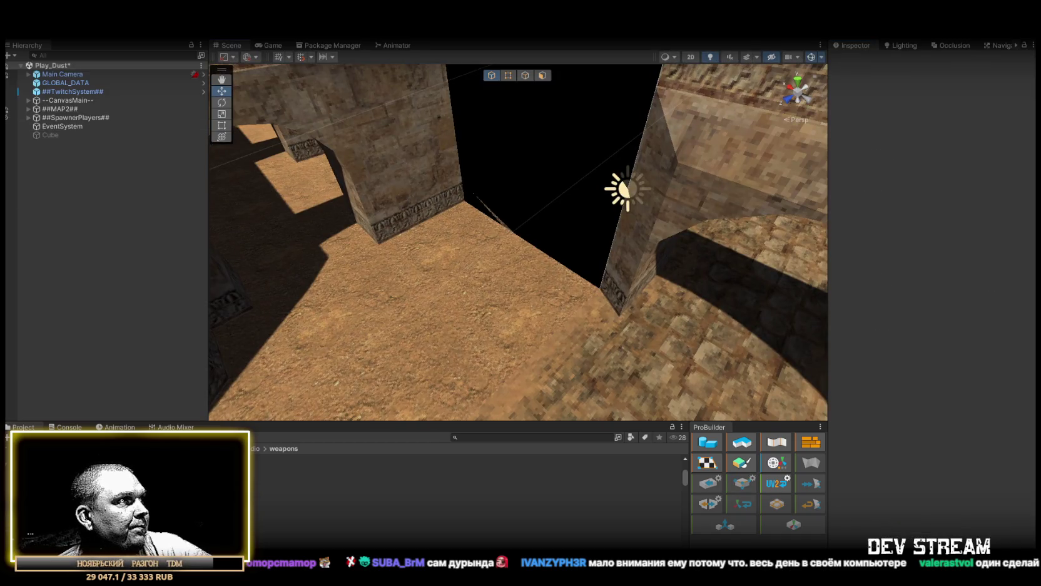
- Browse to FXprefabs > Buff_Debuff and open the MineExplosion prefab
left_click(125, 476)
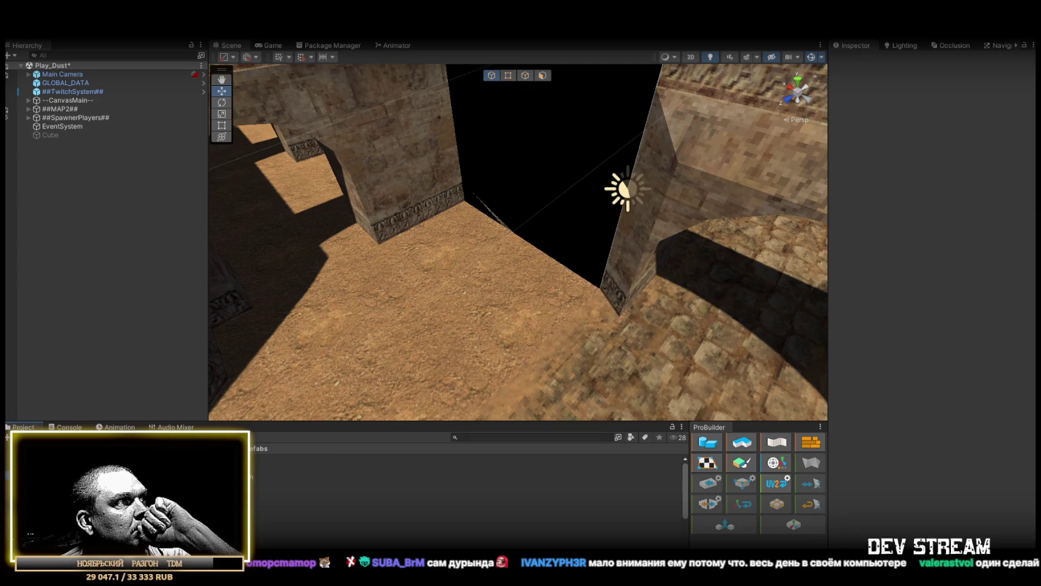
double_click(253, 501)
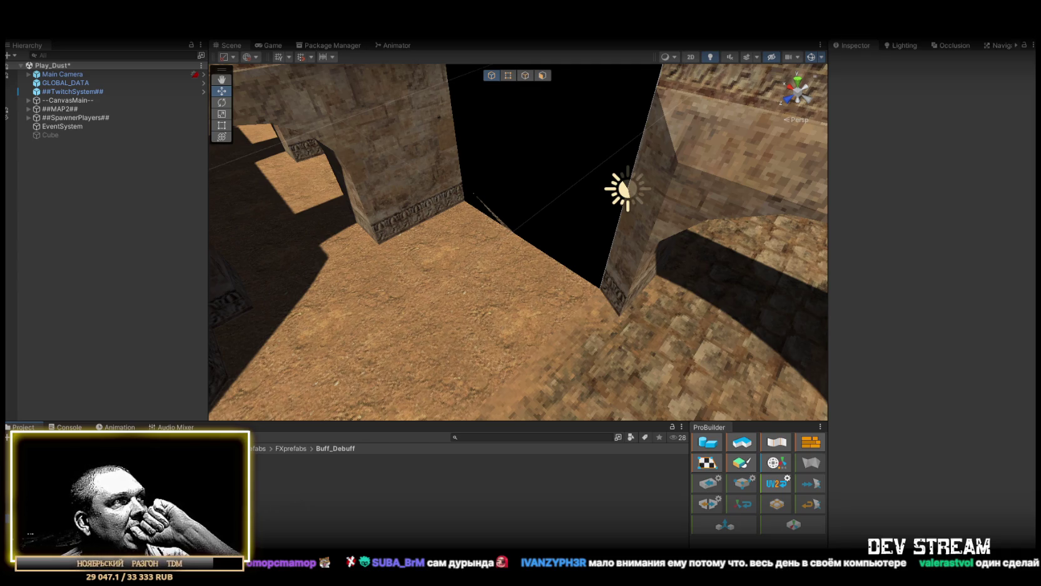
left_click(313, 485)
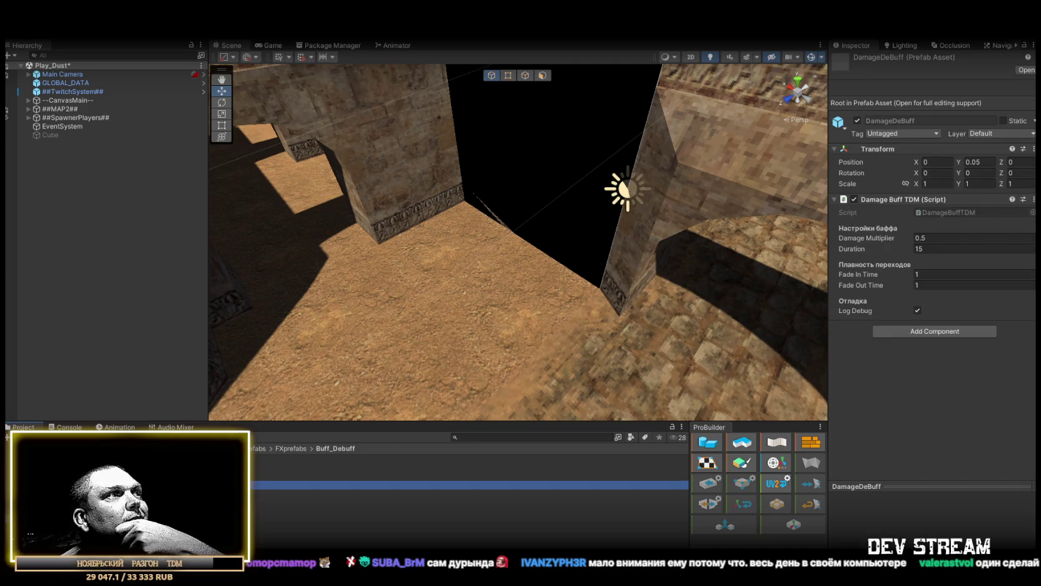
left_click(313, 494)
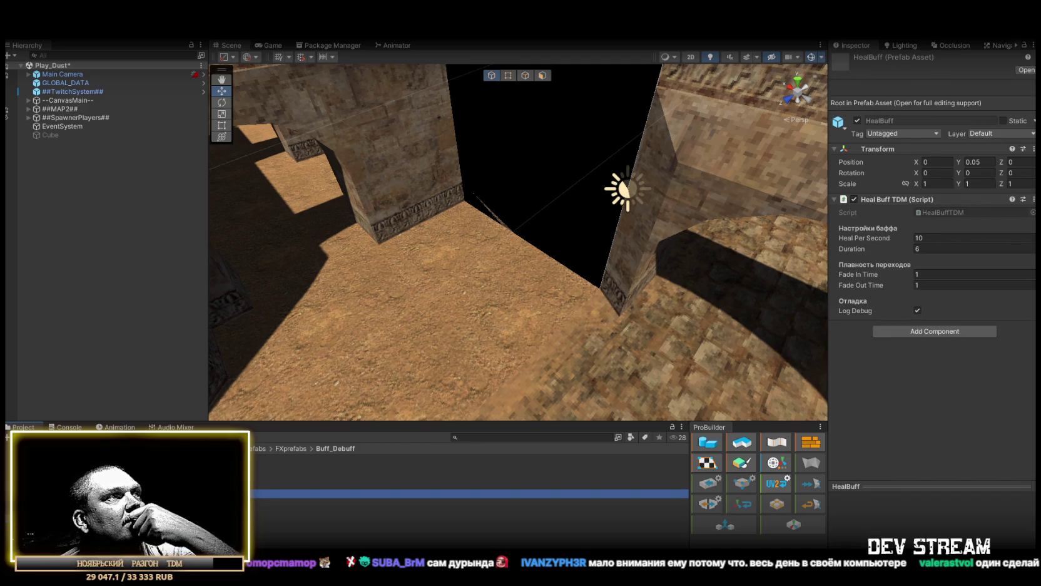
left_click(313, 510)
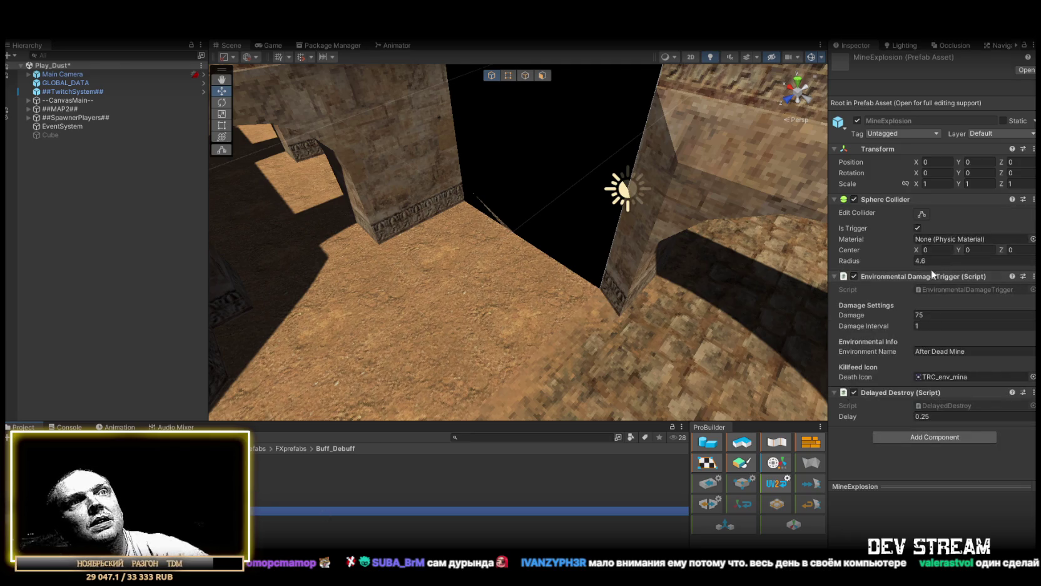
left_click(1026, 69)
- Set the BigFireballExplosionYellow explosion sound's volume to 0.75
left_click(92, 87)
scroll(908, 278, "down", 10)
scroll(920, 271, "down", 3)
left_click(1017, 249)
type("0.75")
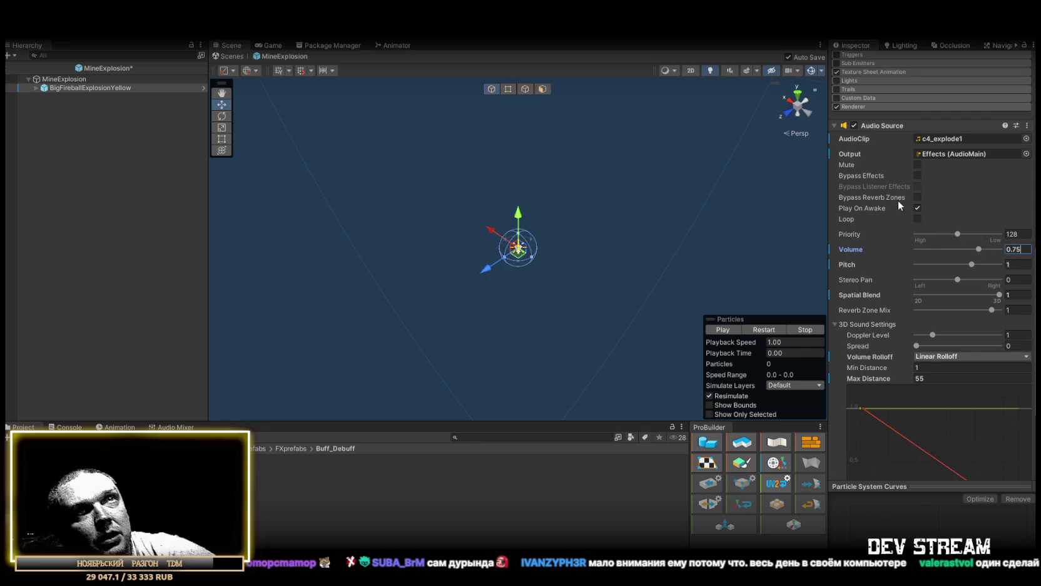
- Leave MineExplosion prefab mode and go back to the Play_Dust level
scroll(943, 242, "up", 15)
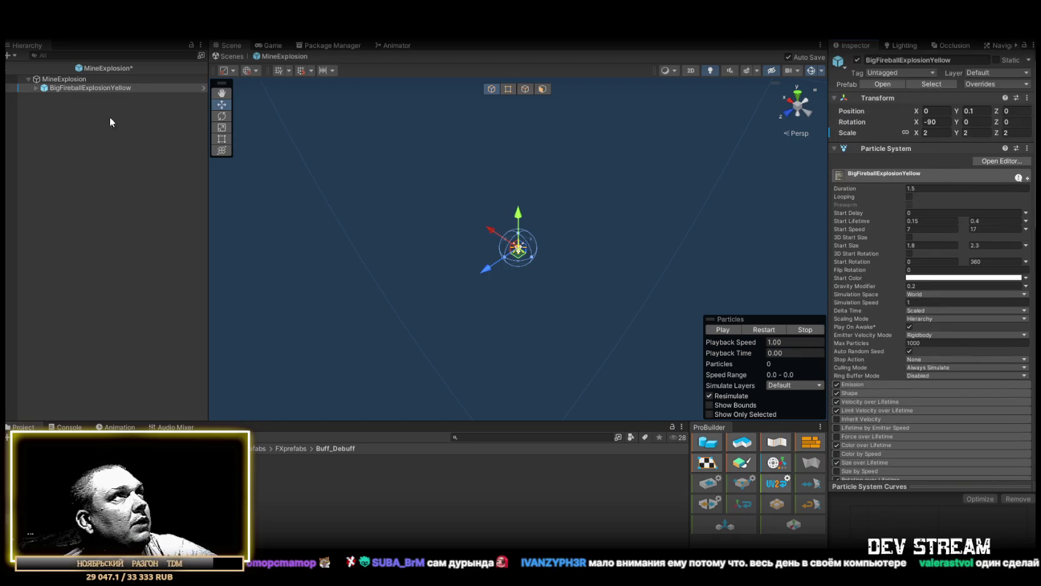
left_click(236, 55)
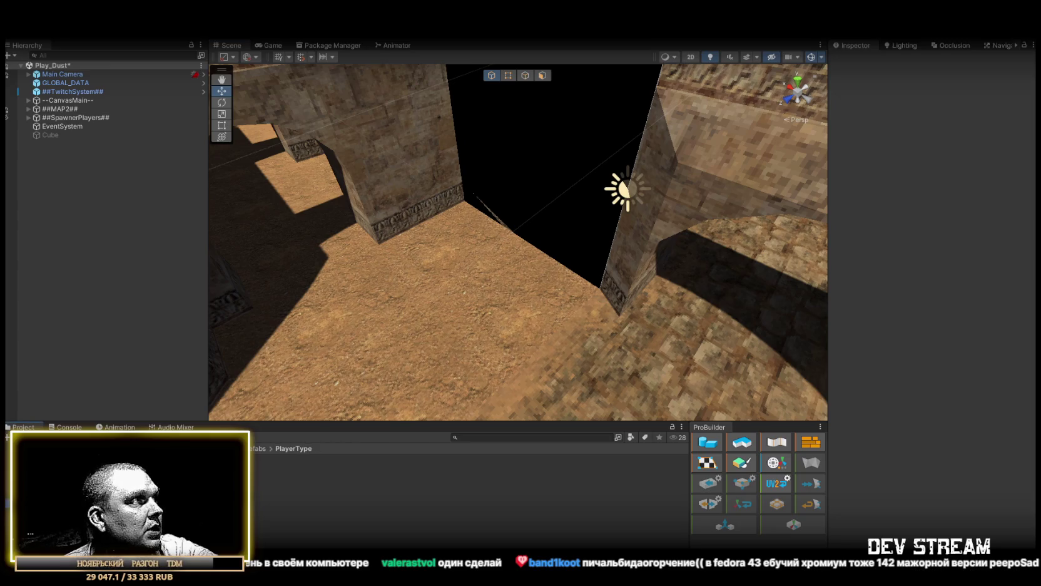
- Open the TRCchaters prefab and undo an accidental BuffDead rename of BuffChild
left_click(469, 459)
double_click(470, 459)
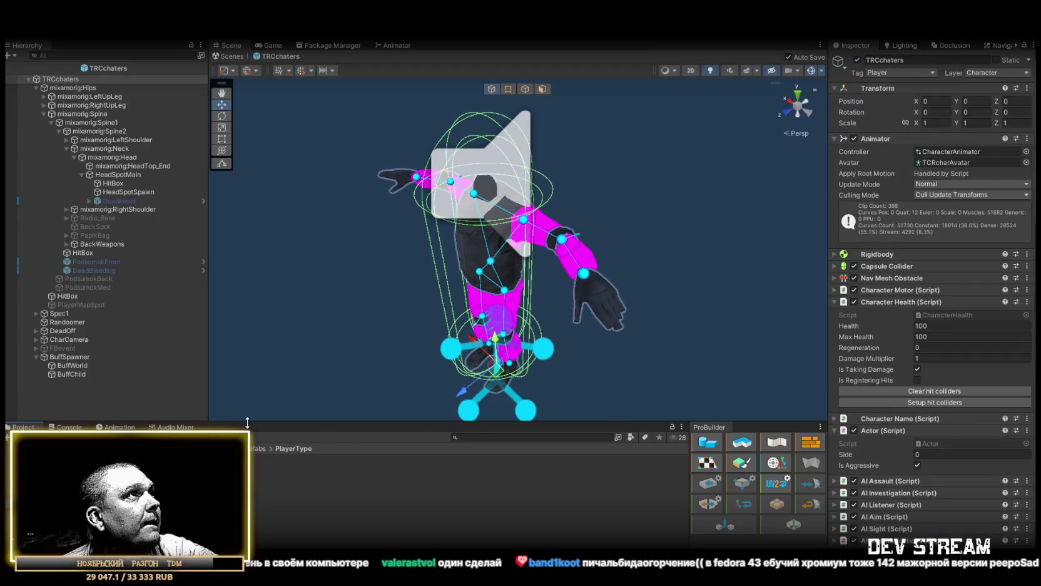
left_click(82, 374)
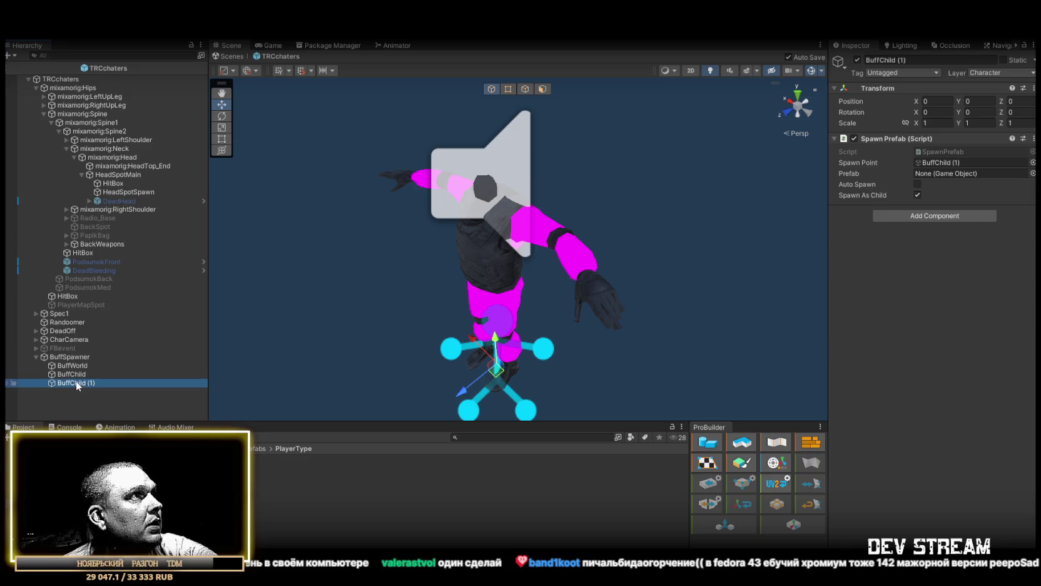
left_click_drag(70, 380, 144, 383)
type("Dead")
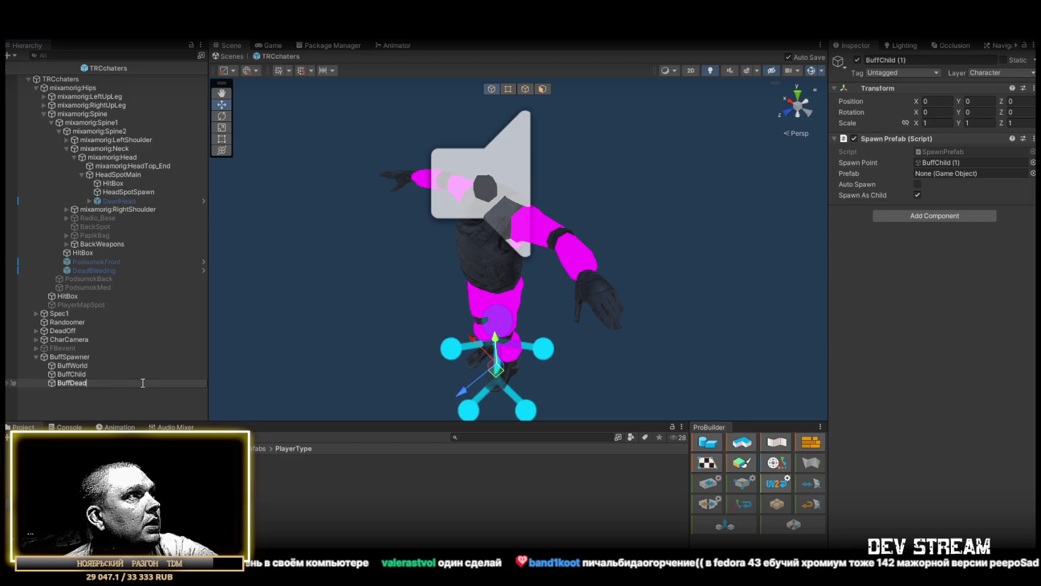
left_click(88, 376)
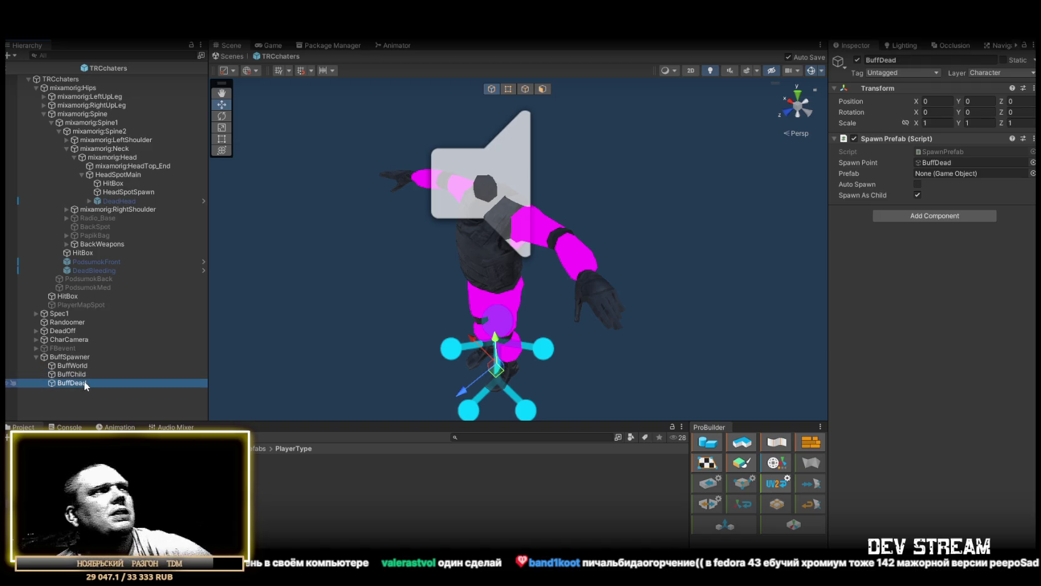
key("ctrl+z")
- Duplicate BuffWorld as BuffDead and deactivate the new object
left_click(84, 366)
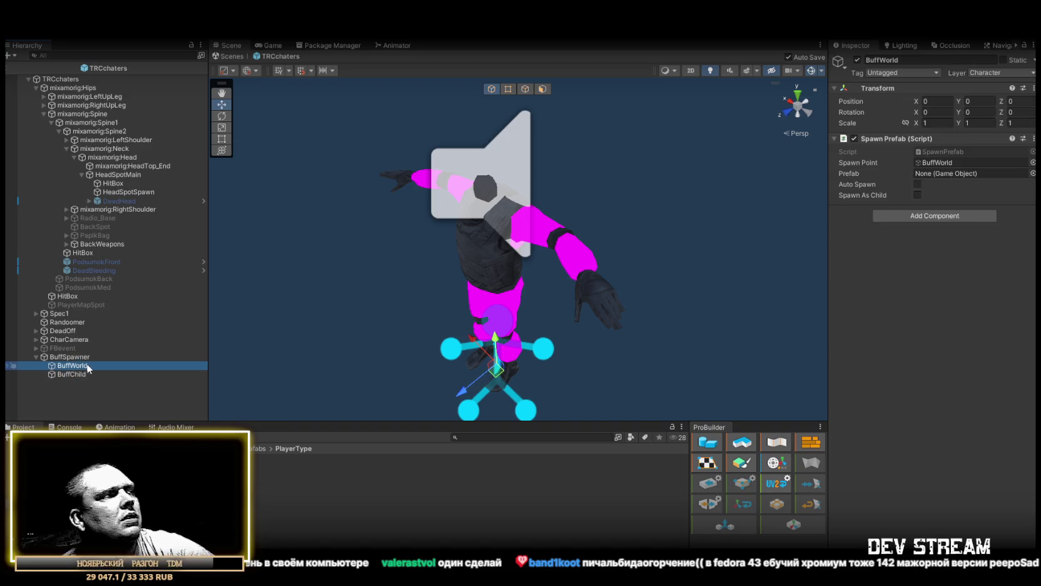
key("ctrl+d")
type("BuffDead")
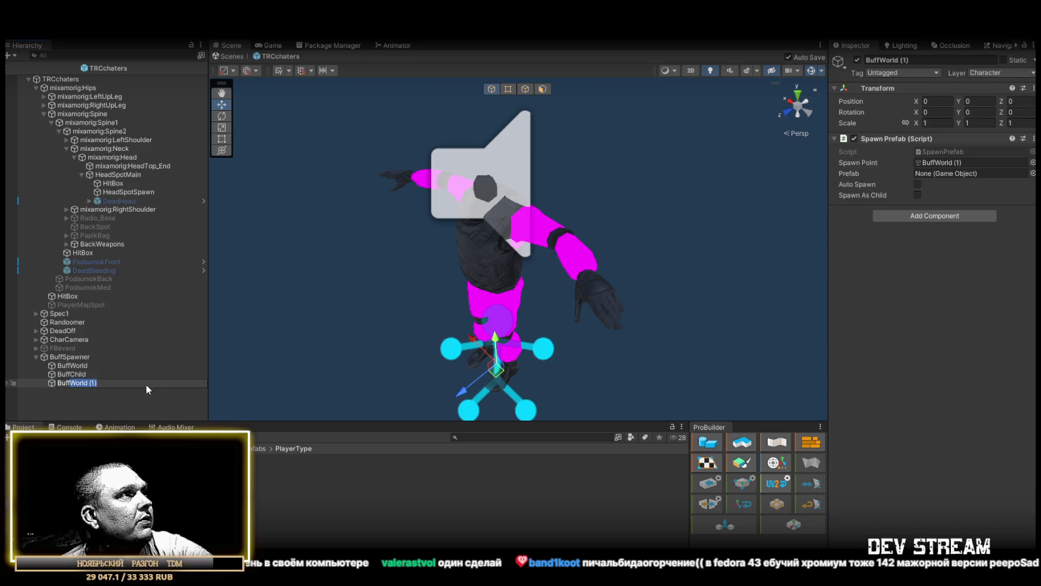
left_click(966, 262)
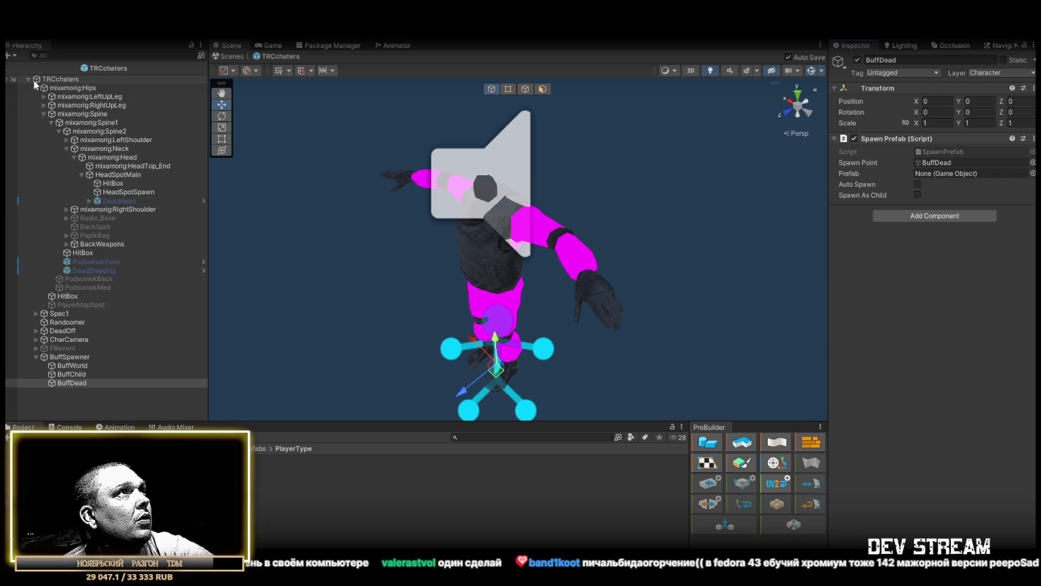
left_click(857, 60)
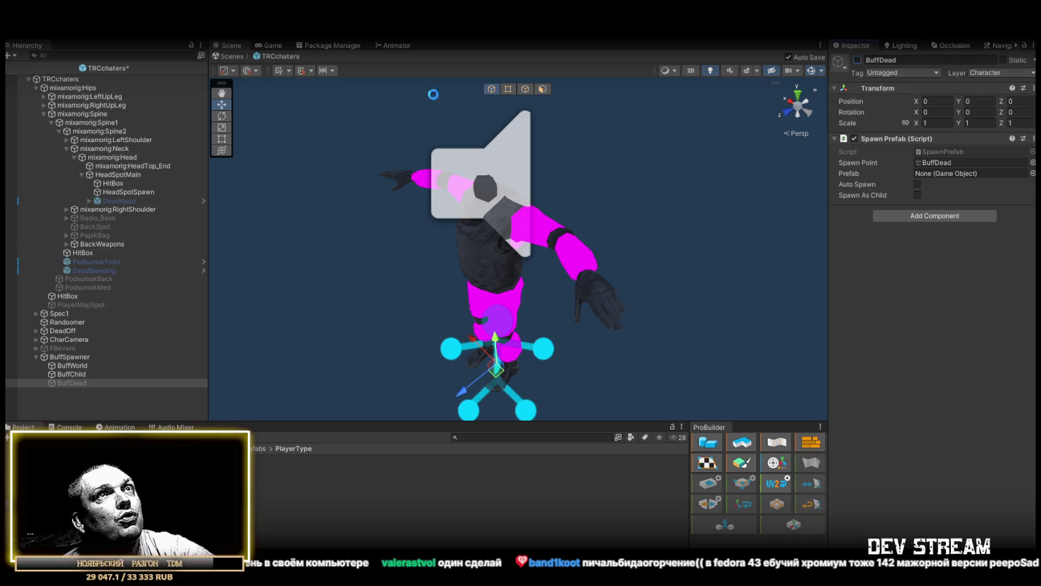
left_click(36, 88)
left_click(60, 79)
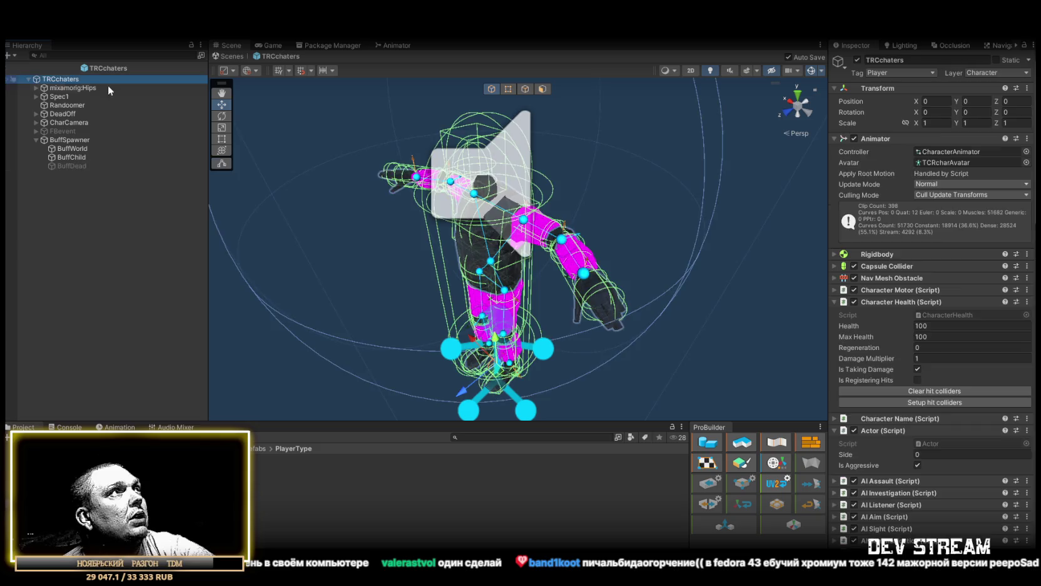
- Point MineDeadDrop's On Activate at BuffDead, calling SpawnPrefab.SetSpawn with MinePrefab
scroll(925, 358, "down", 5)
scroll(924, 358, "down", 15)
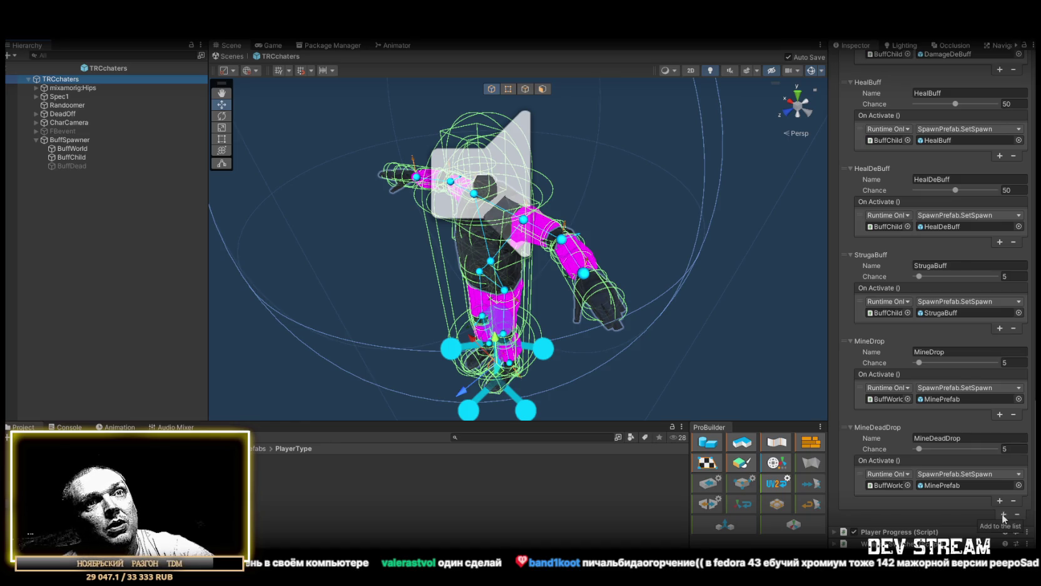
left_click(1002, 513)
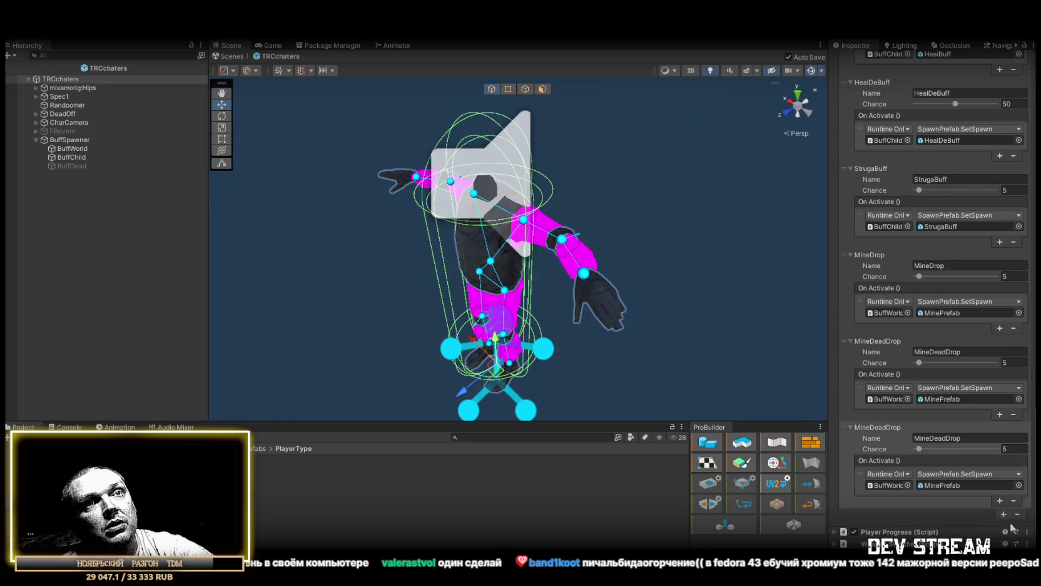
left_click(1018, 513)
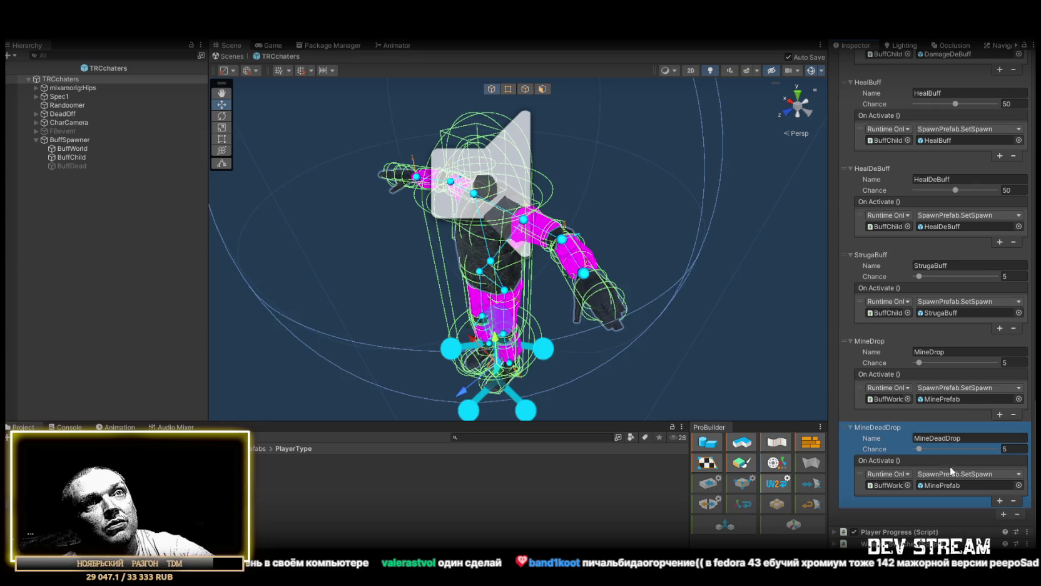
left_click(885, 485)
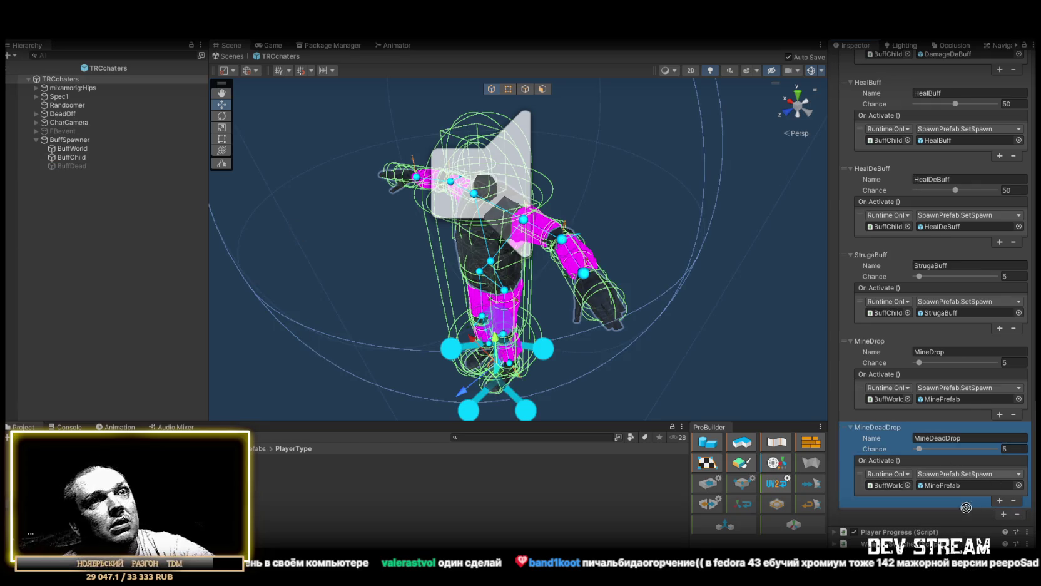
left_click(941, 474)
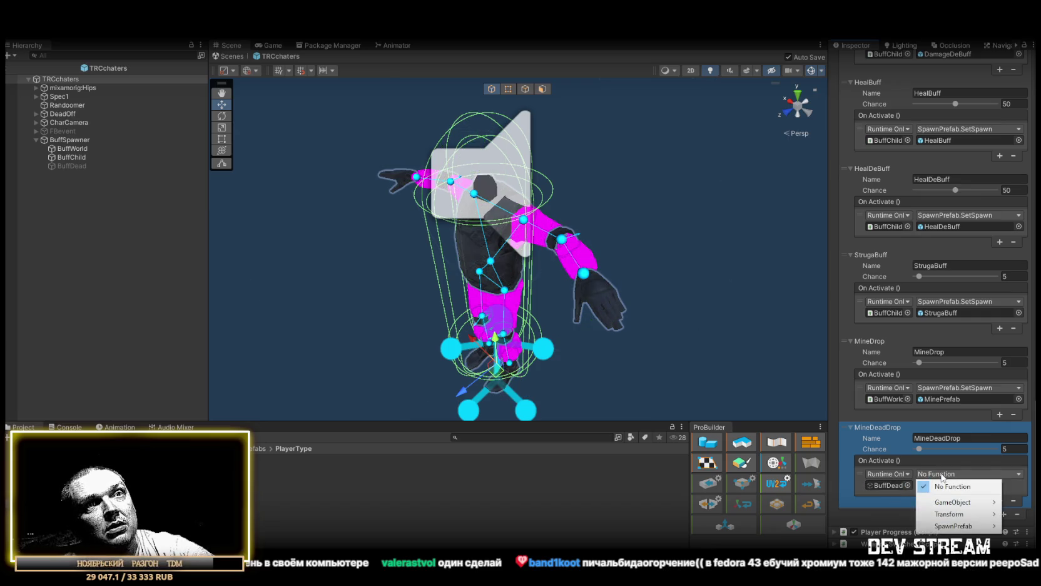
mouse_move(948, 526)
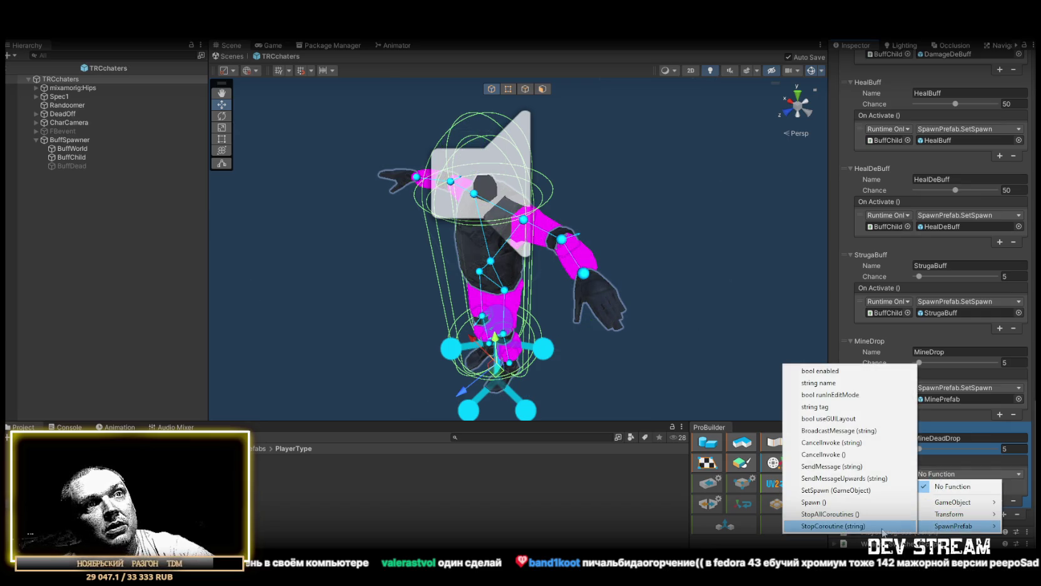
left_click(842, 493)
left_click(944, 484)
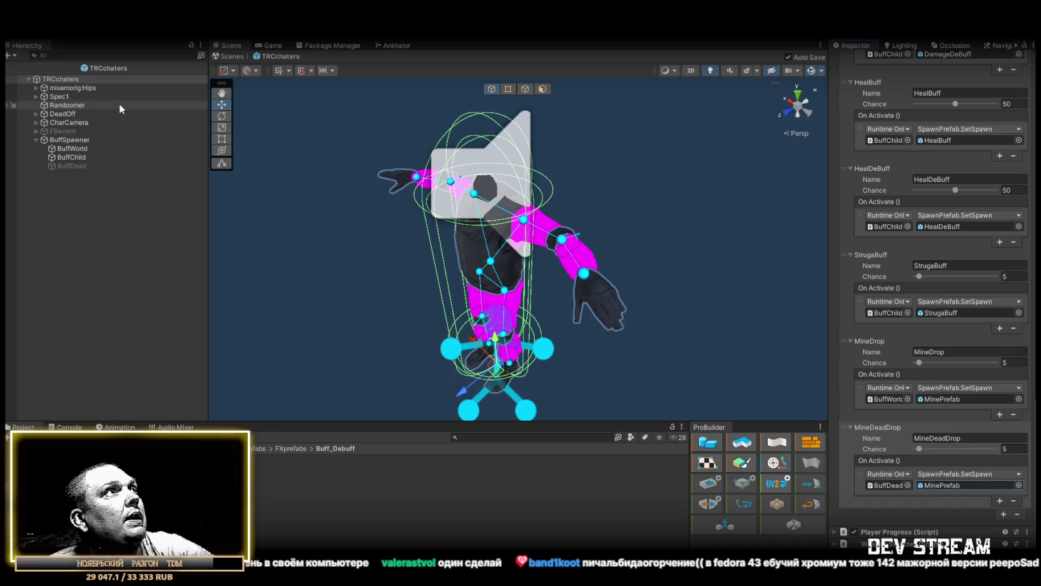
left_click(58, 79)
scroll(892, 353, "up", 15)
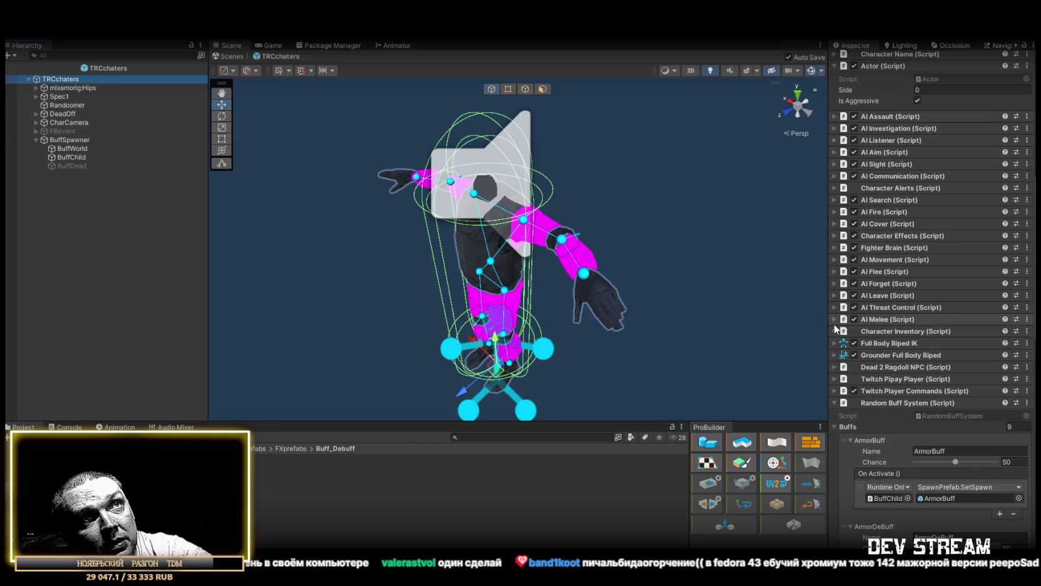
- Add an On Dead Event entry calling GameObject.SetActive on BuffDead
left_click(856, 366)
scroll(914, 398, "down", 5)
scroll(914, 392, "down", 4)
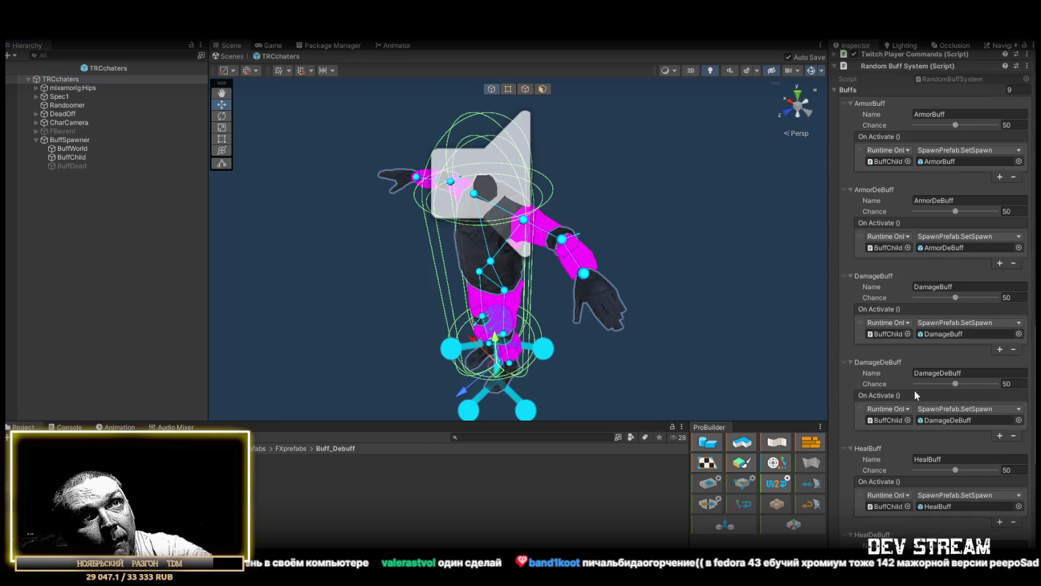
scroll(921, 383, "up", 2)
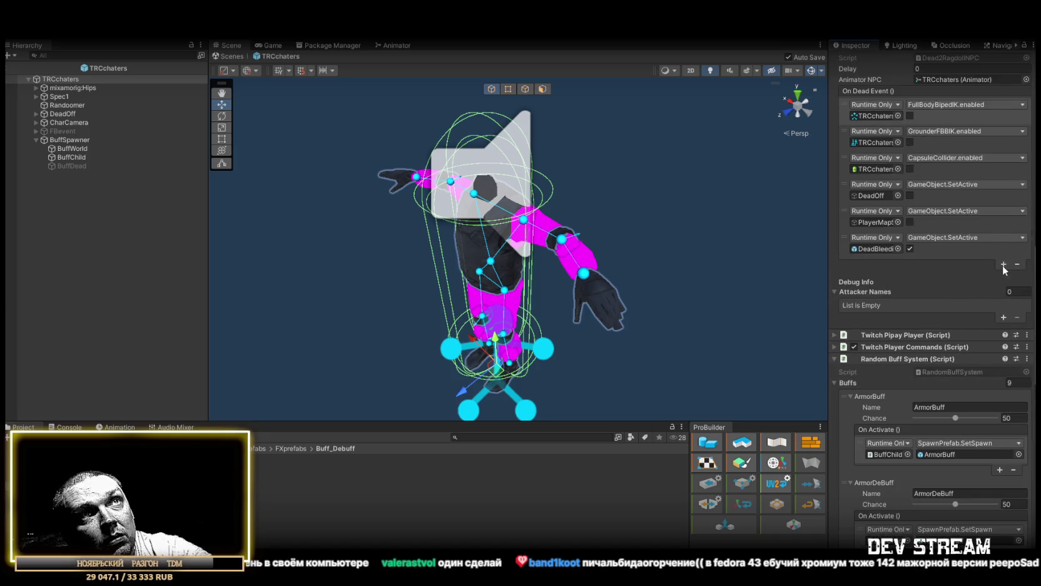
left_click(1002, 263)
mouse_move(64, 162)
left_mouse_down()
mouse_move(952, 274)
mouse_move(891, 276)
left_mouse_up()
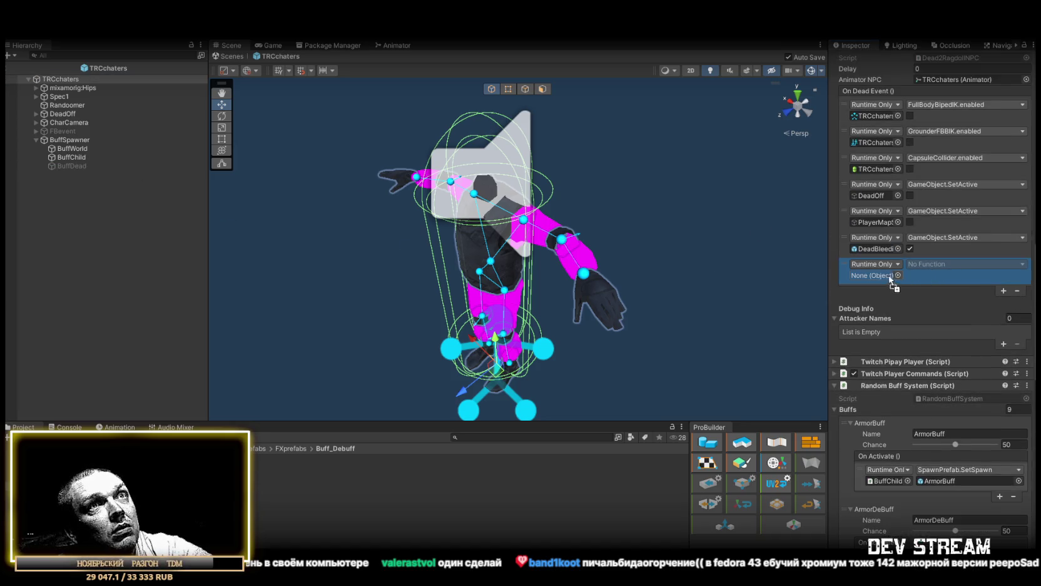
left_click(936, 264)
mouse_move(936, 292)
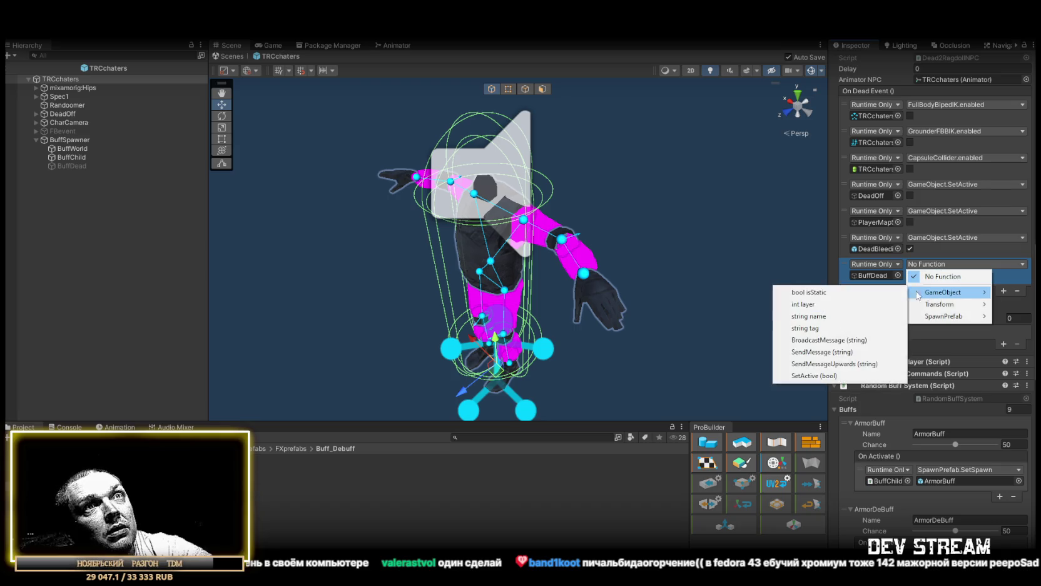
left_click(835, 377)
- Enable Spawn As Child on BuffDead's Spawn Prefab component
left_click(872, 276)
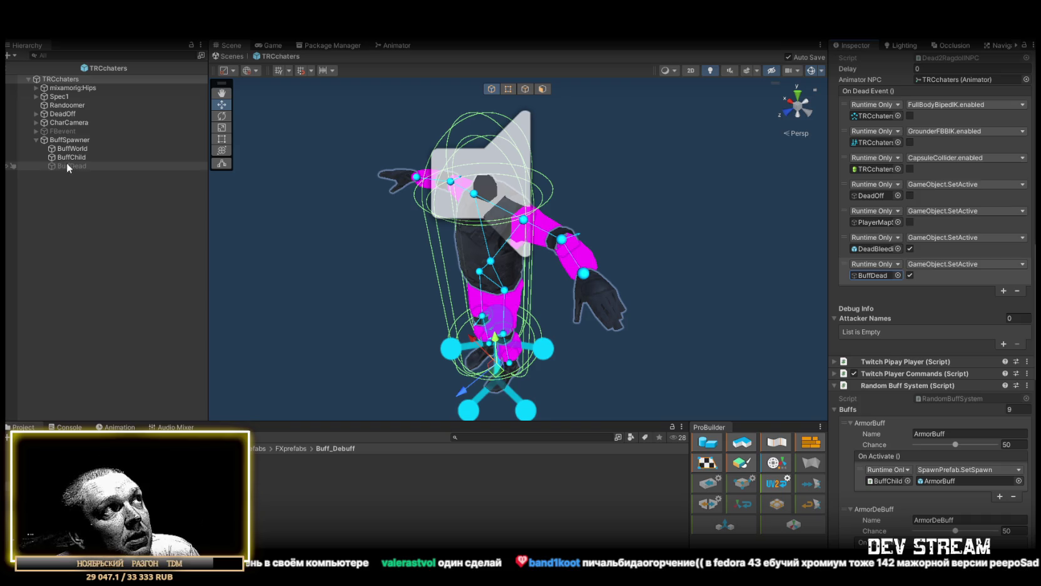
scroll(941, 471, "down", 20)
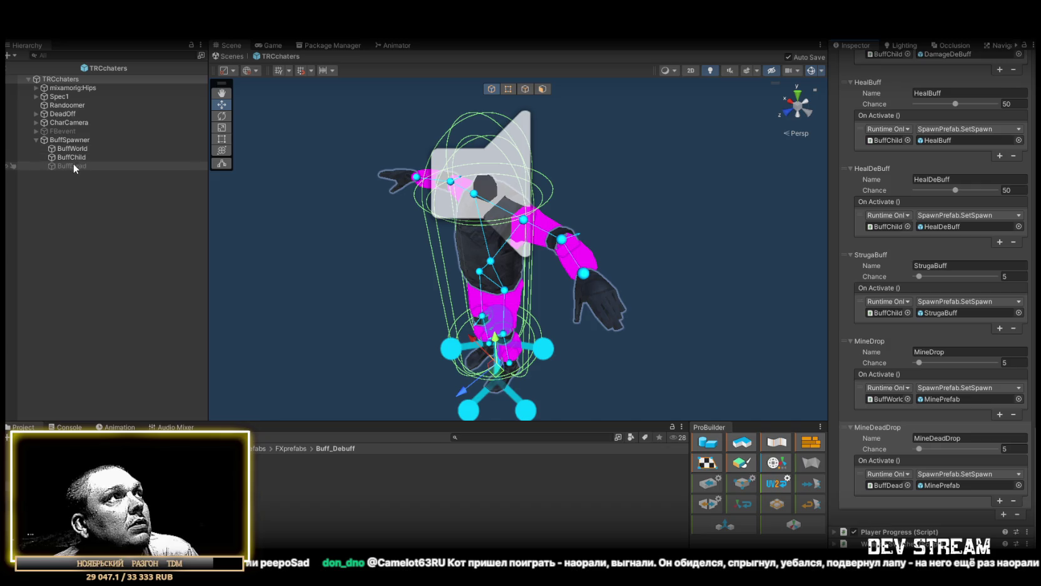
left_click(72, 165)
left_click(917, 194)
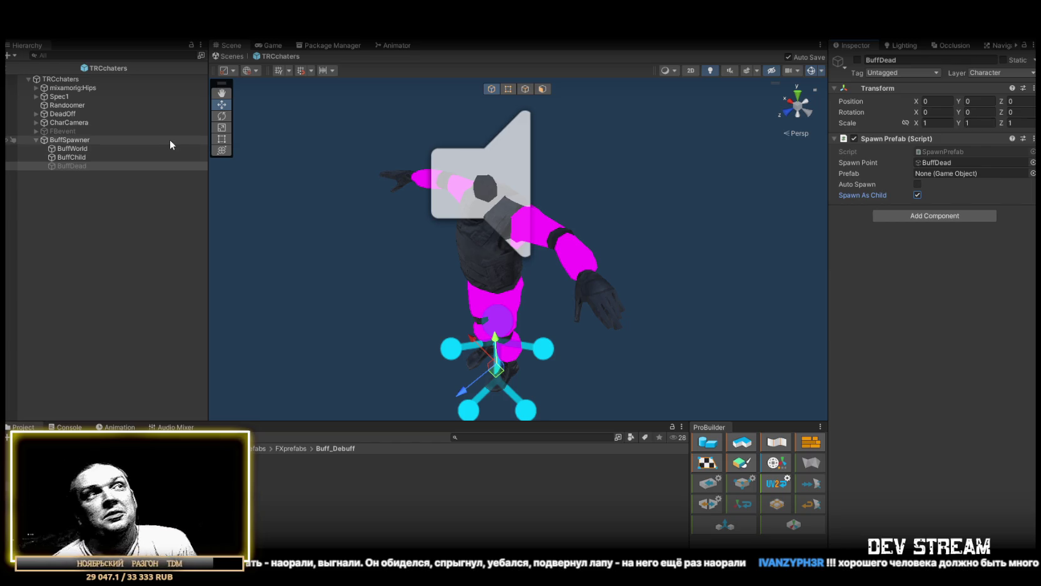
- Orbit around the character, then select the prefab root and exit to the Play_Dust scene
mouse_move(473, 236)
left_mouse_down()
mouse_move(476, 257)
mouse_move(502, 237)
left_mouse_up()
mouse_move(664, 234)
left_mouse_down()
mouse_move(642, 266)
mouse_move(785, 288)
left_mouse_up()
scroll(783, 281, "down", 5)
scroll(771, 274, "up", 2)
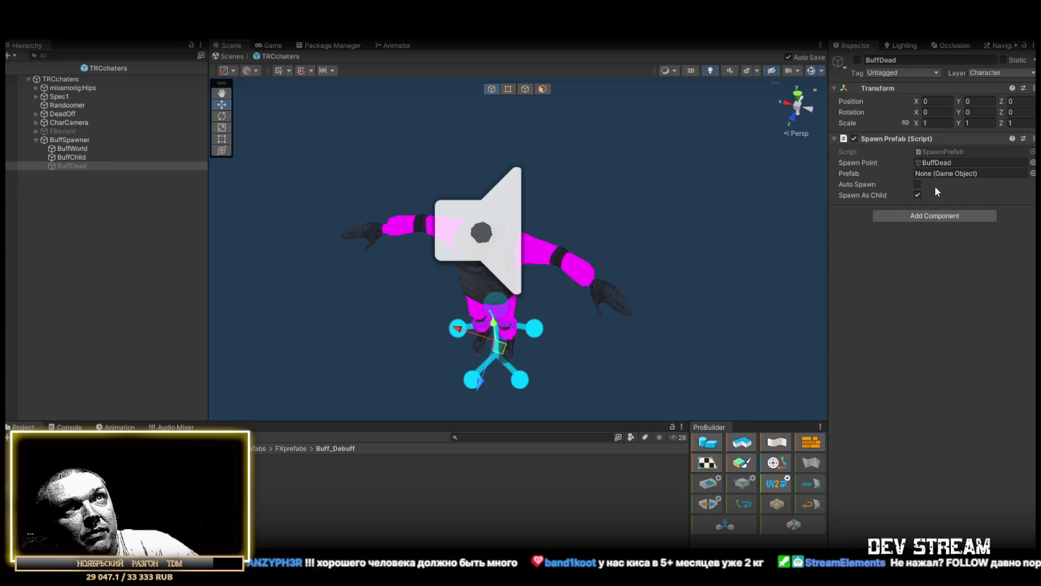
mouse_move(681, 222)
left_mouse_down()
mouse_move(618, 214)
mouse_move(645, 202)
mouse_move(672, 209)
left_mouse_up()
left_click(61, 79)
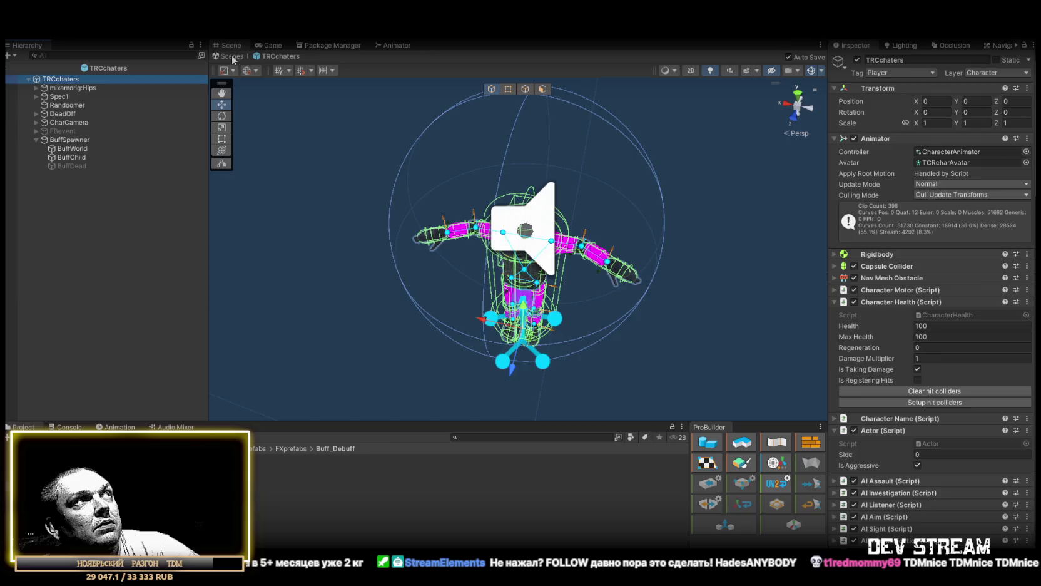
left_click(230, 57)
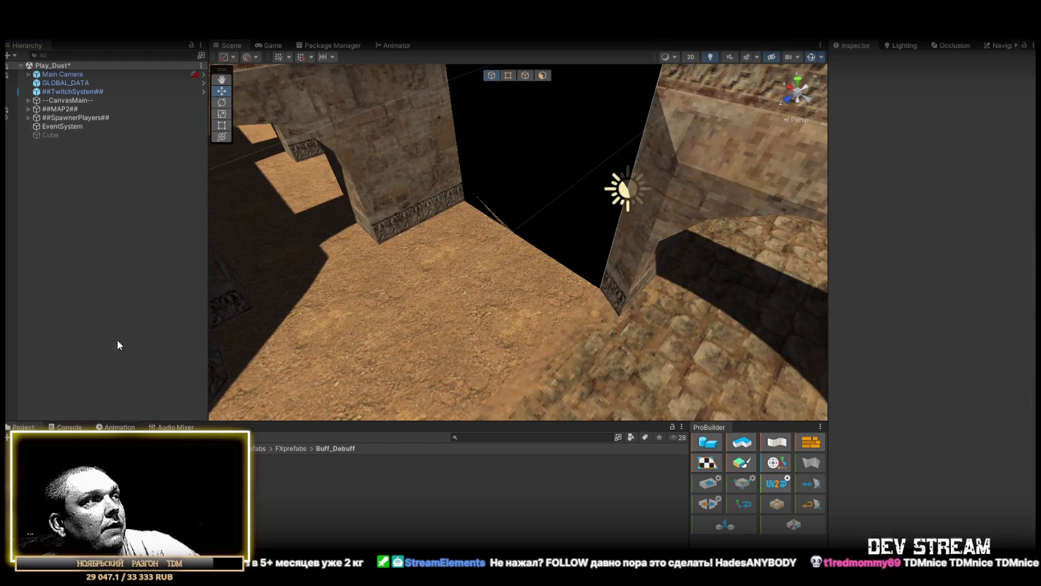
- On the TRCchaters prefab, add an empty On Activate entry to both MineDeadDrop and MineDrop
left_click(69, 488)
left_click(187, 459)
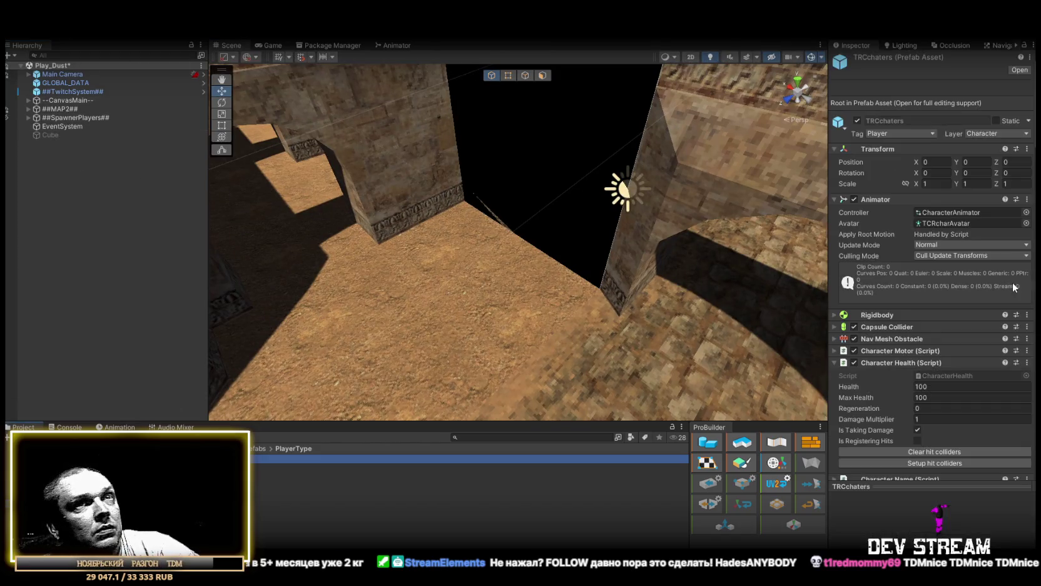
scroll(901, 338, "down", 15)
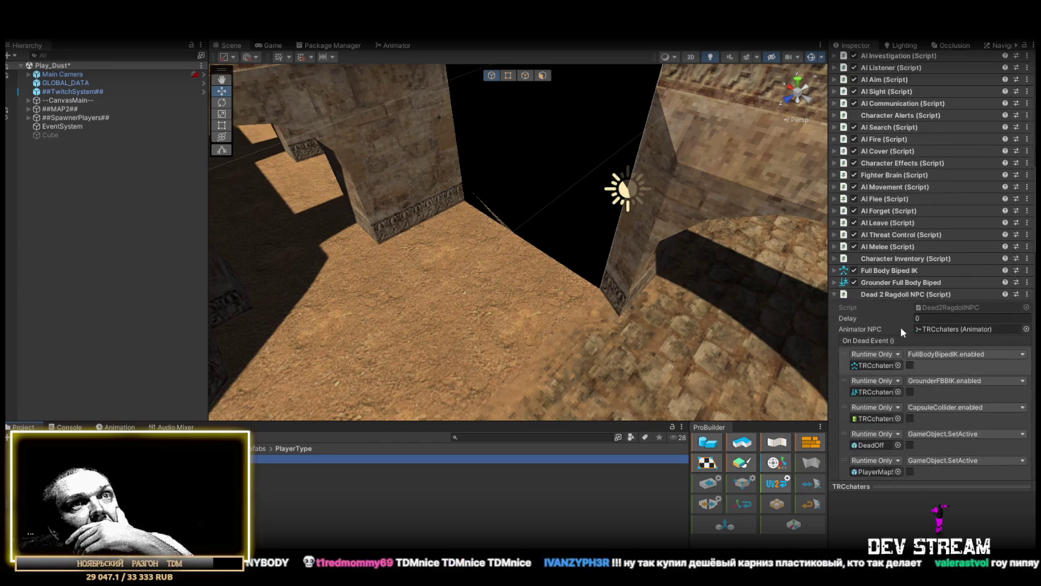
scroll(942, 382, "down", 15)
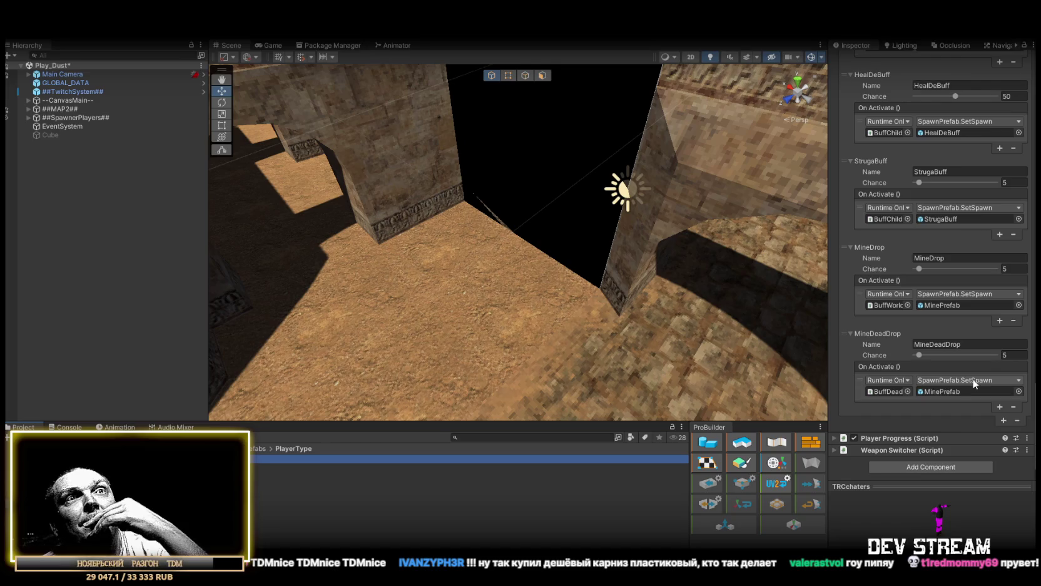
left_click(999, 407)
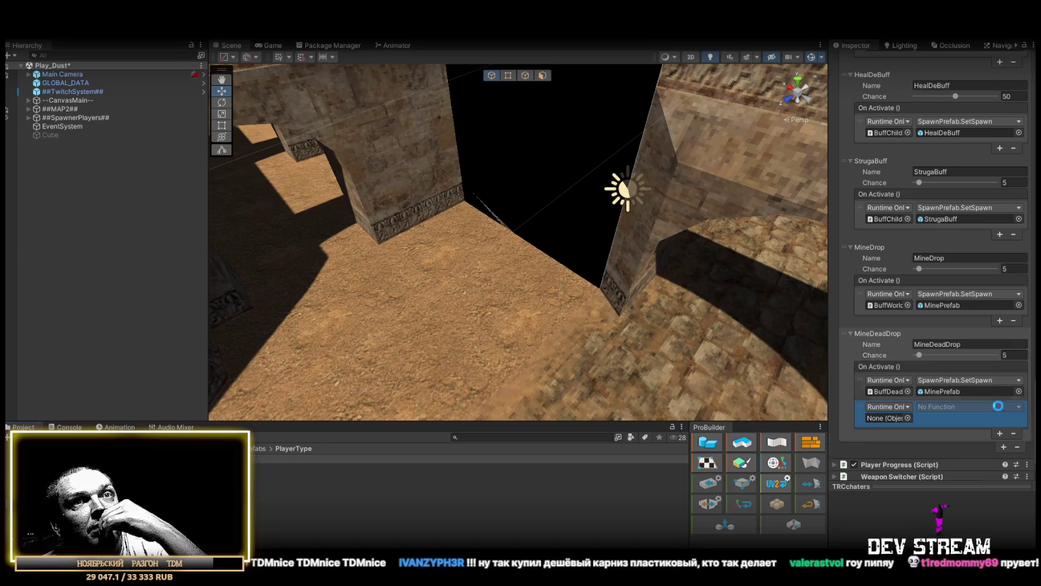
left_click(999, 321)
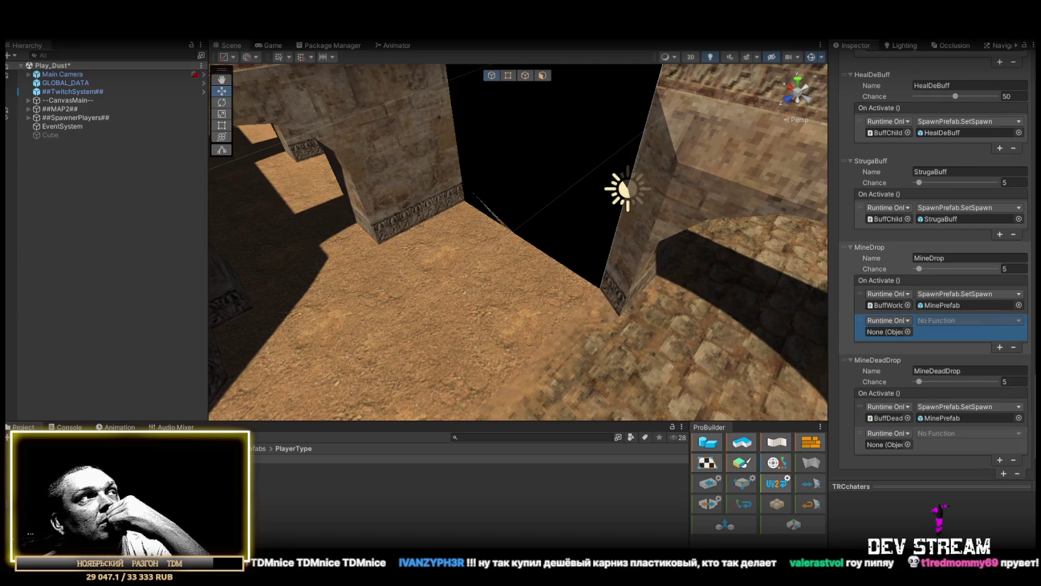
- Open the TRCchaters prefab for editing in Prefab Mode
left_click(28, 118)
left_click(26, 117)
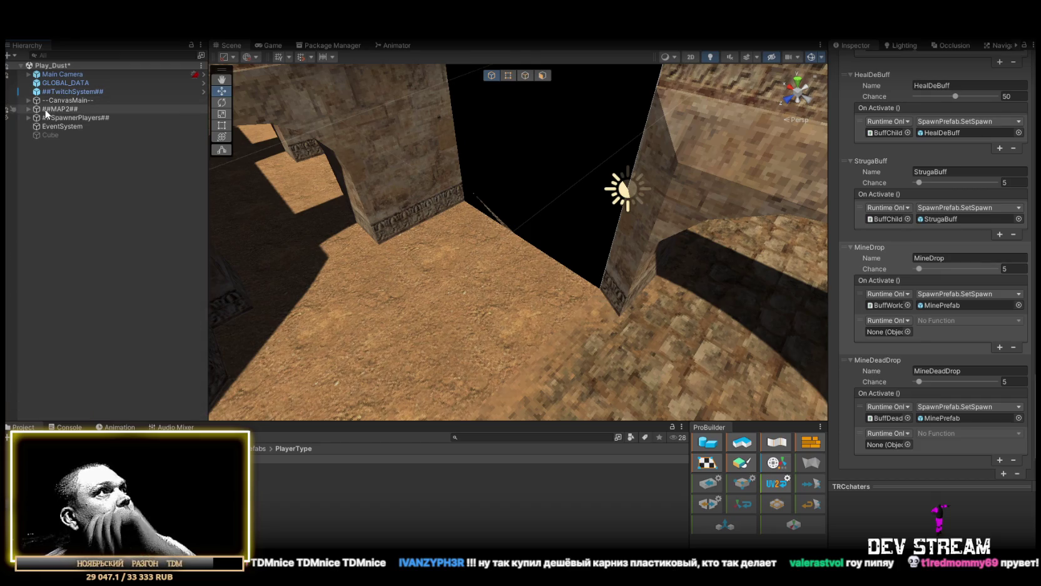
double_click(47, 90)
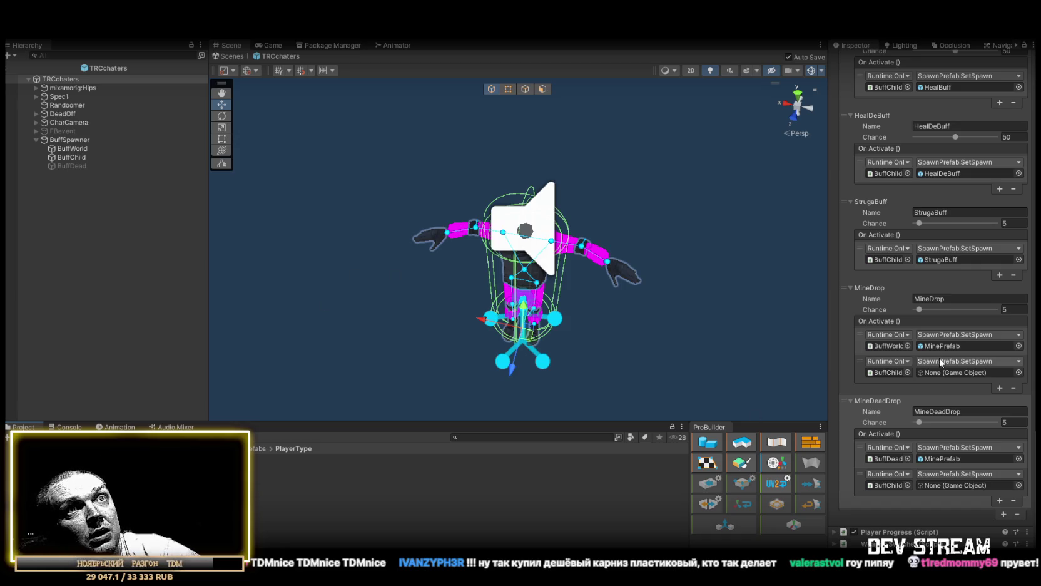
- Assign BuffWorld to MineDrop's new entry, check its functions, then remove that unused entry
mouse_move(78, 149)
left_mouse_down()
mouse_move(945, 373)
mouse_move(887, 369)
left_mouse_up()
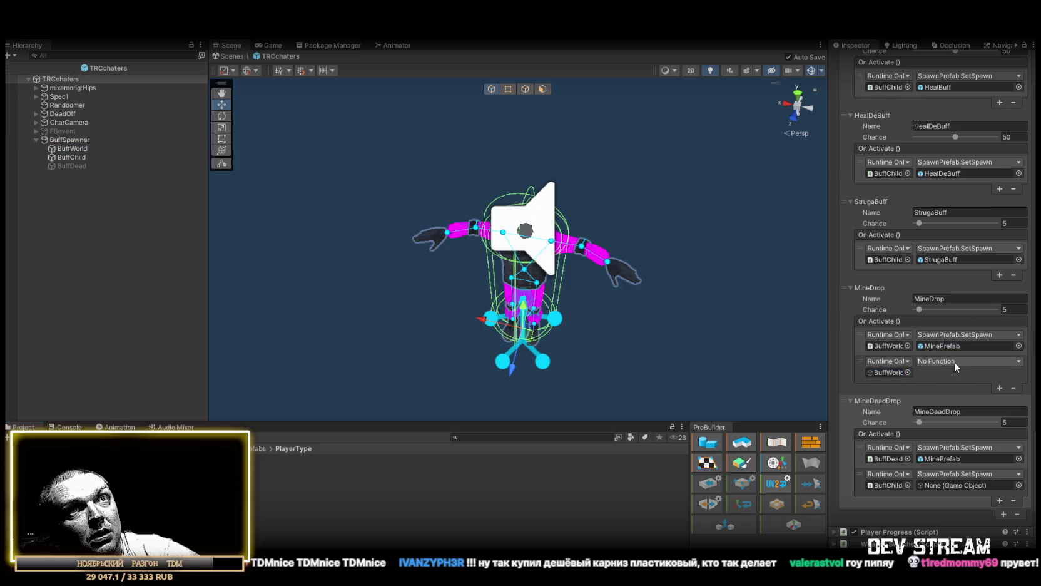
left_click(954, 362)
mouse_move(954, 389)
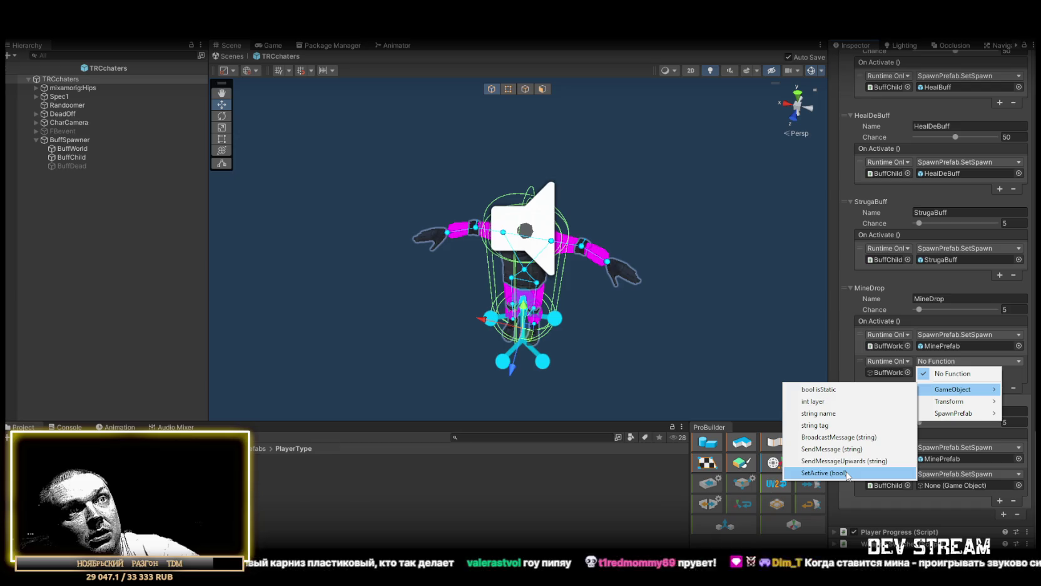
mouse_move(977, 416)
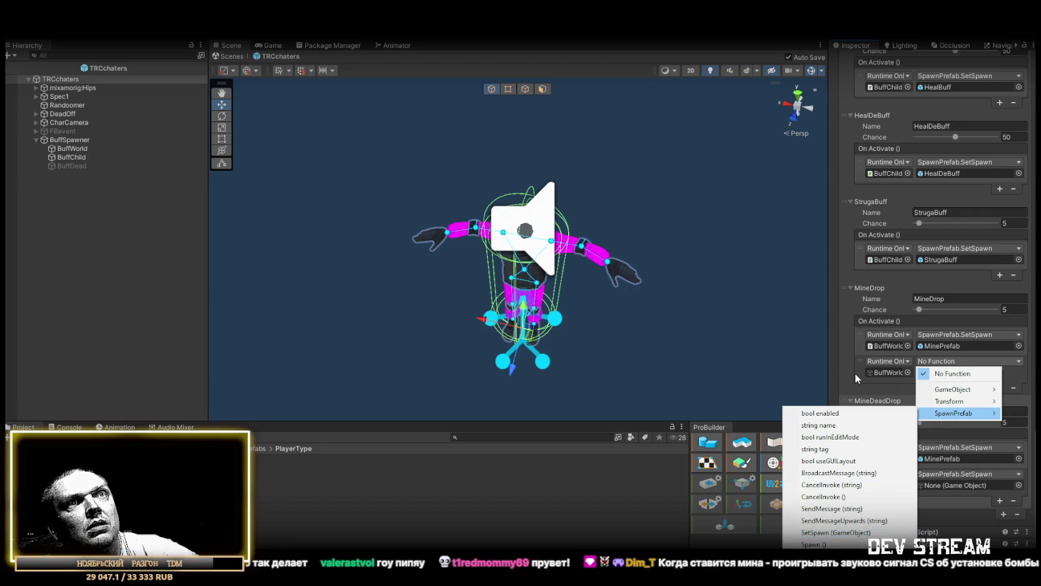
left_click(861, 369)
left_click(1013, 388)
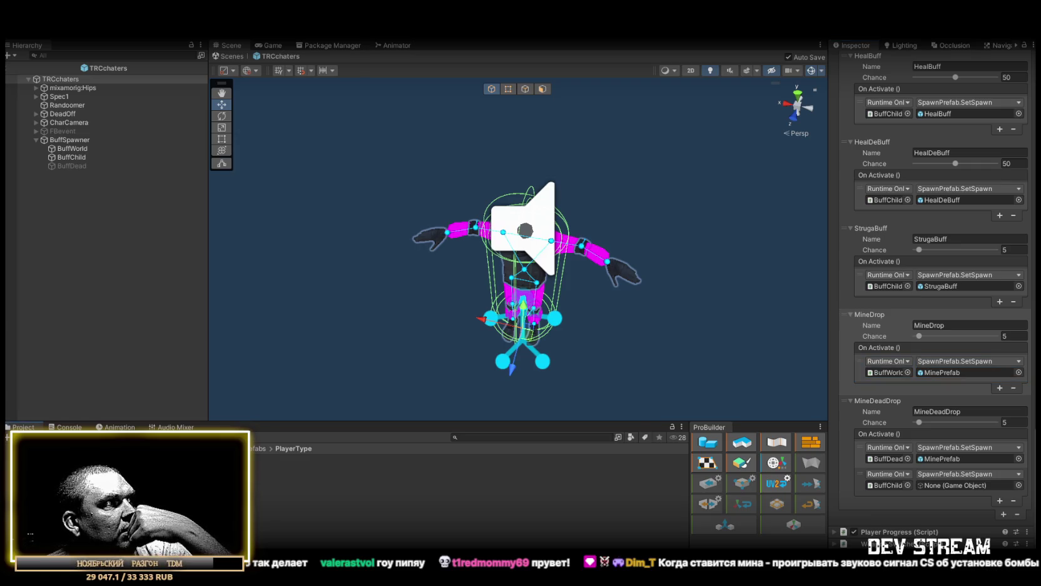
- Browse to the Combat Death effects folder and exit prefab mode to Play_Dust
left_click(63, 478)
left_click(63, 486)
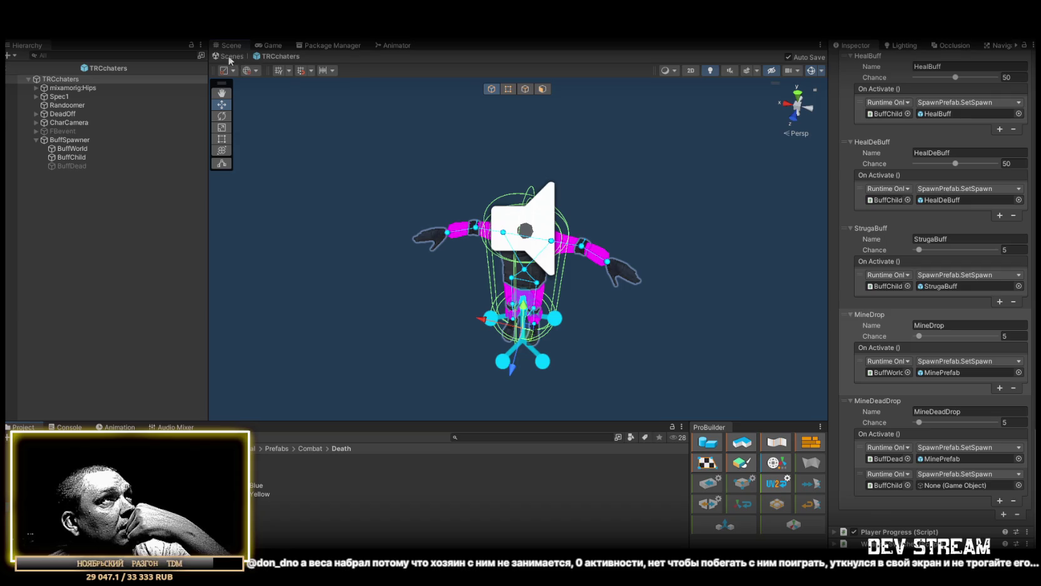
left_click(229, 56)
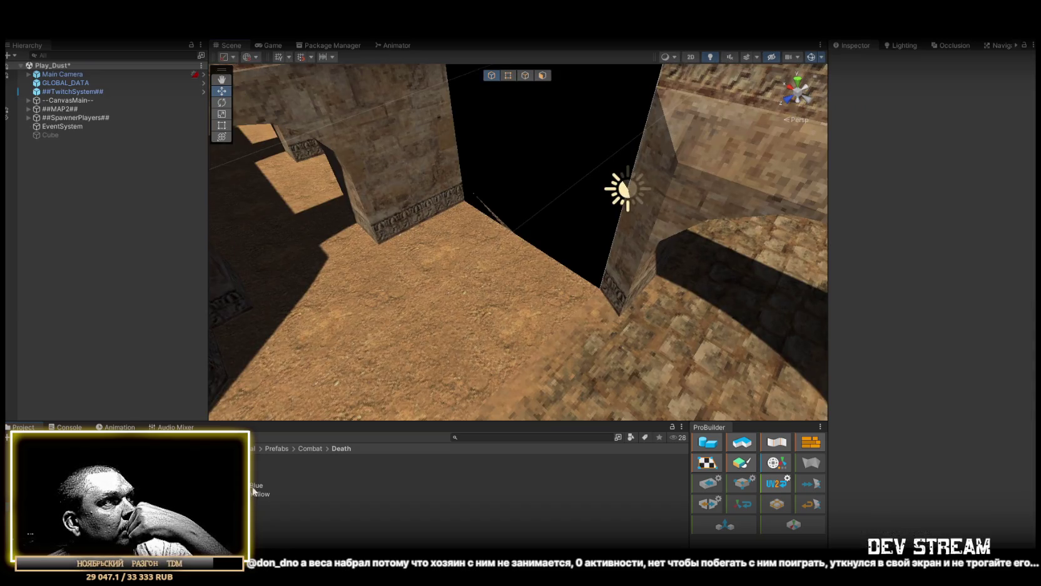
- Place the DeathSuperEvil effect in the scene and remove its Audio Source
mouse_move(238, 477)
left_mouse_down()
mouse_move(452, 383)
mouse_move(467, 346)
left_mouse_up()
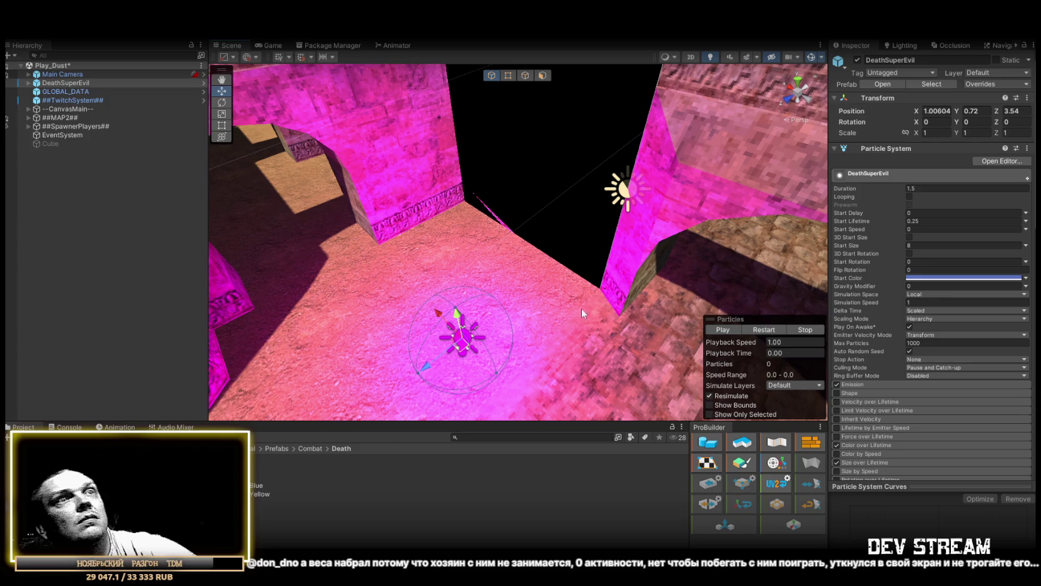
scroll(870, 338, "down", 10)
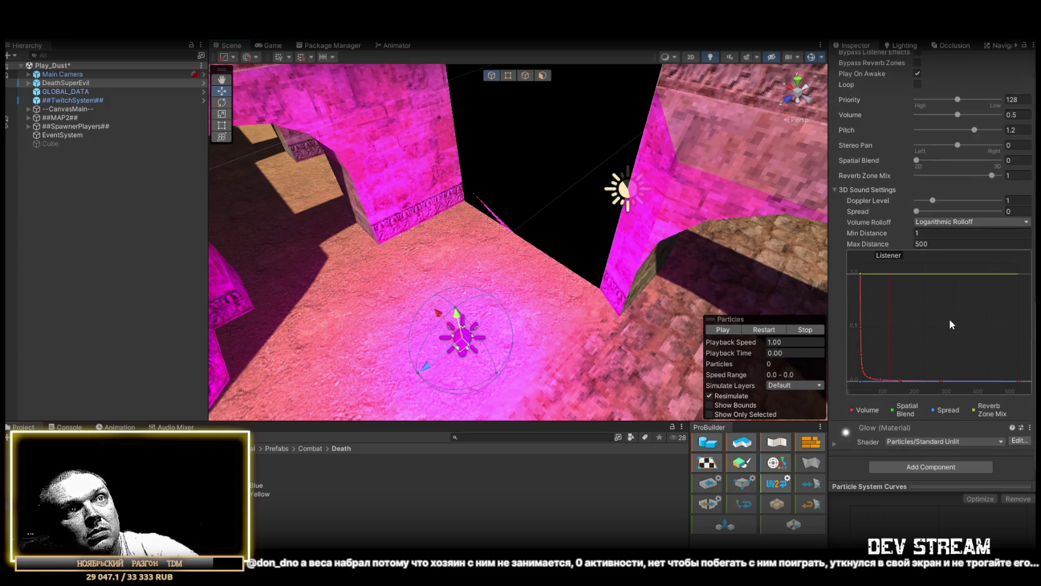
scroll(949, 319, "up", 4)
left_click(1027, 283)
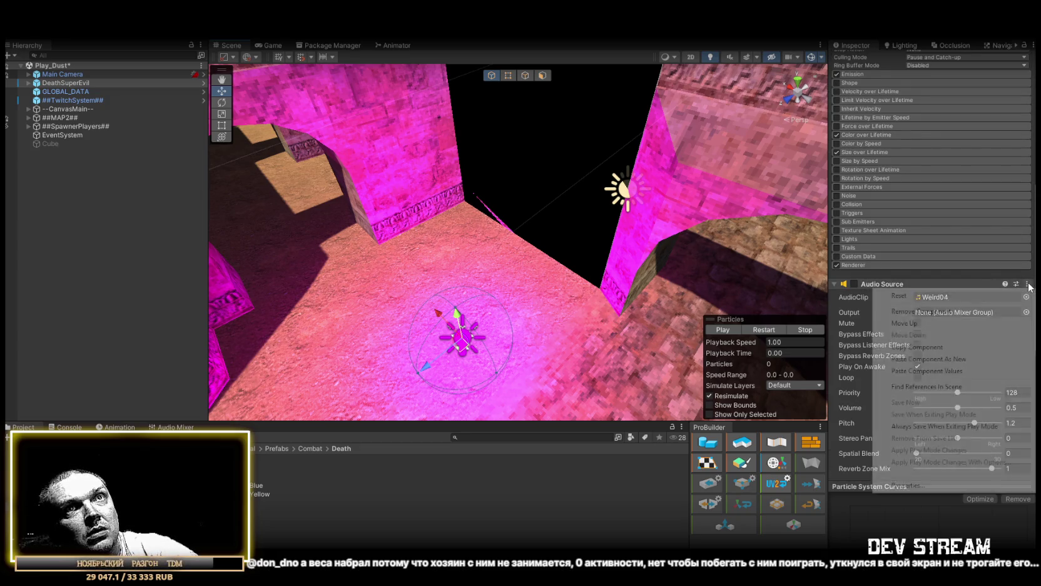
left_click(943, 312)
- Unpack DeathSuperEvil from its prefab, then delete it from the scene
scroll(941, 303, "up", 5)
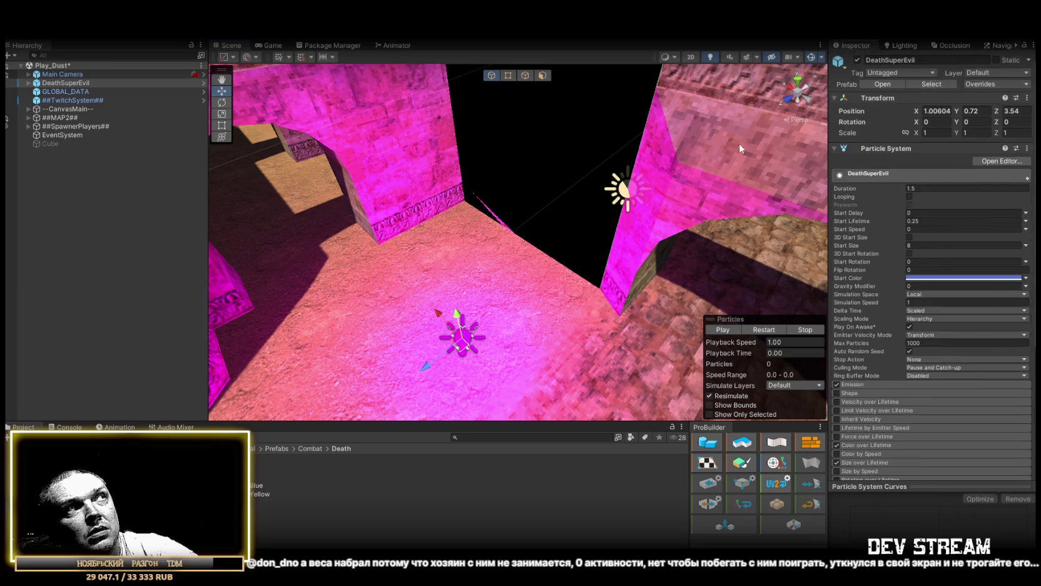
right_click(54, 81)
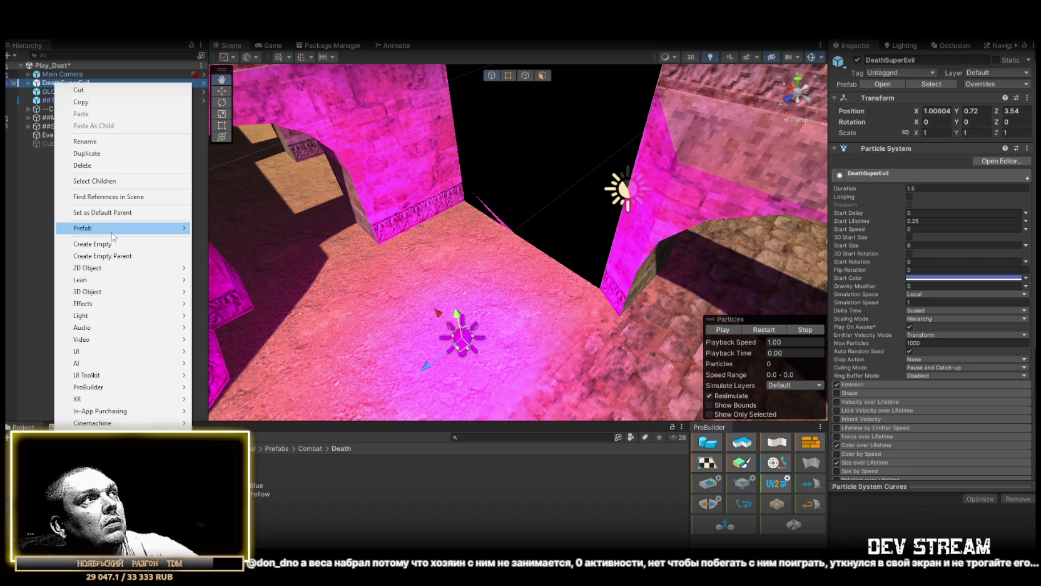
mouse_move(126, 228)
left_click(237, 276)
left_click_drag(324, 240, 502, 230)
left_click(39, 93)
left_click(74, 83)
key("Delete")
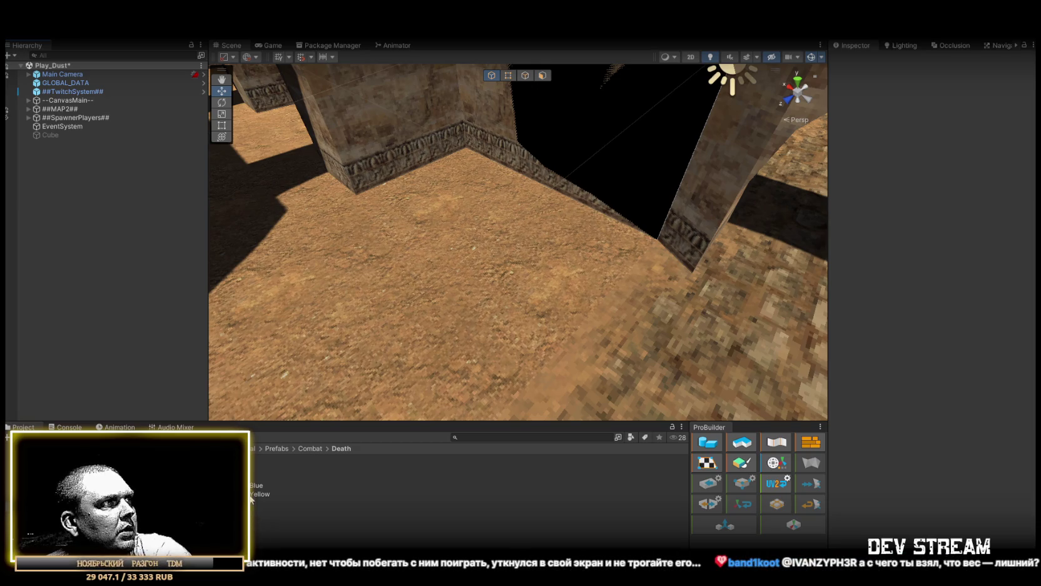
- Place the DeathEvil effect in the scene at position 0, 1, 0
left_click_drag(231, 476, 431, 336)
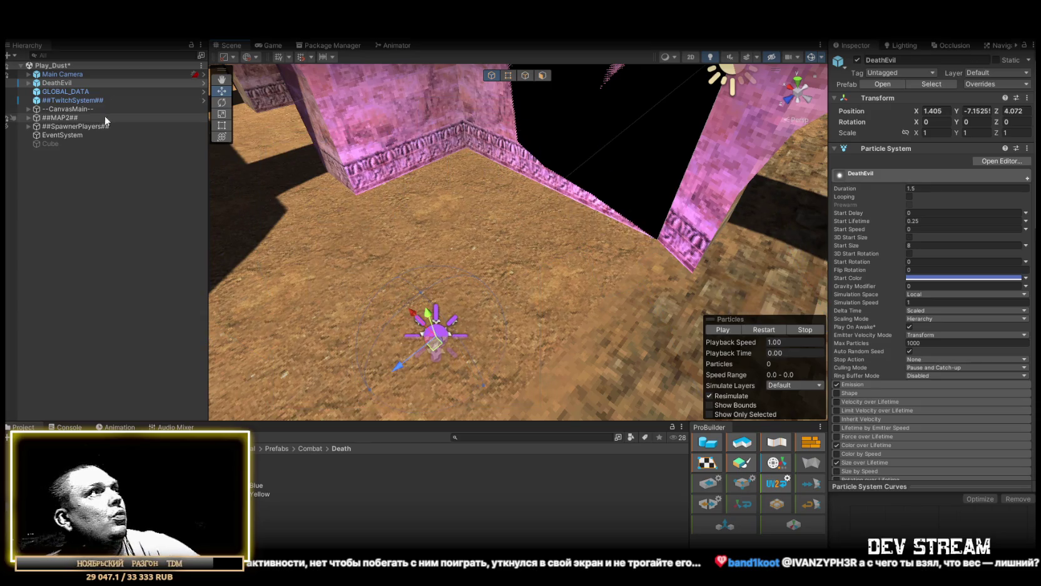
mouse_move(438, 282)
left_mouse_down()
mouse_move(531, 244)
mouse_move(539, 226)
left_mouse_up()
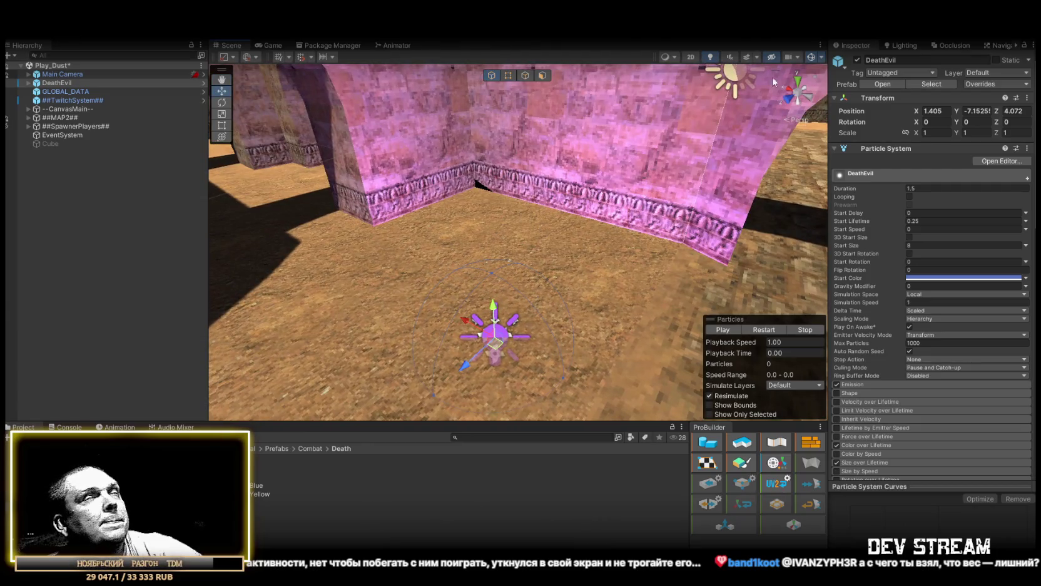
left_click(977, 111)
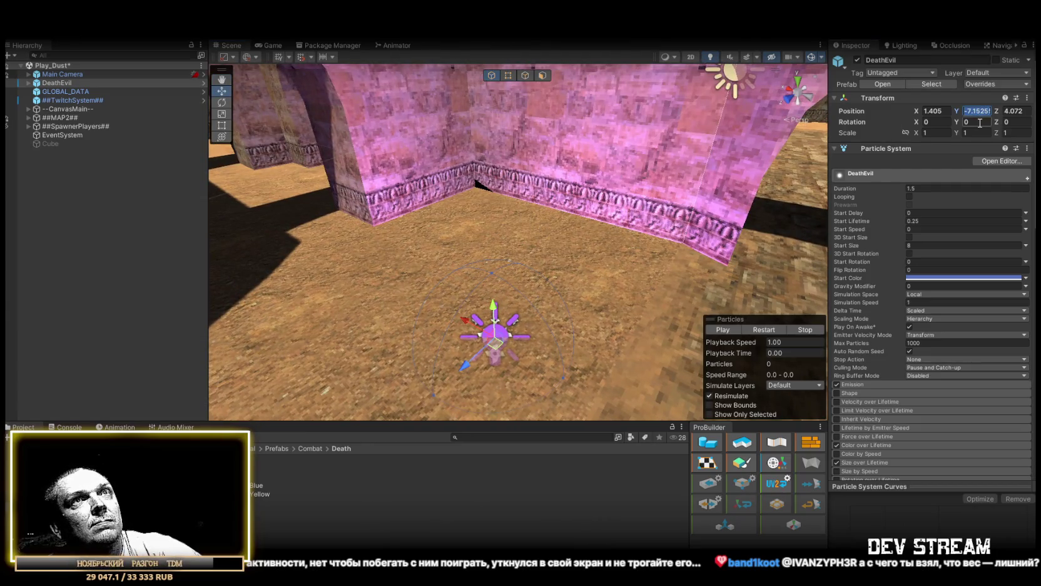
type("1")
key("Return")
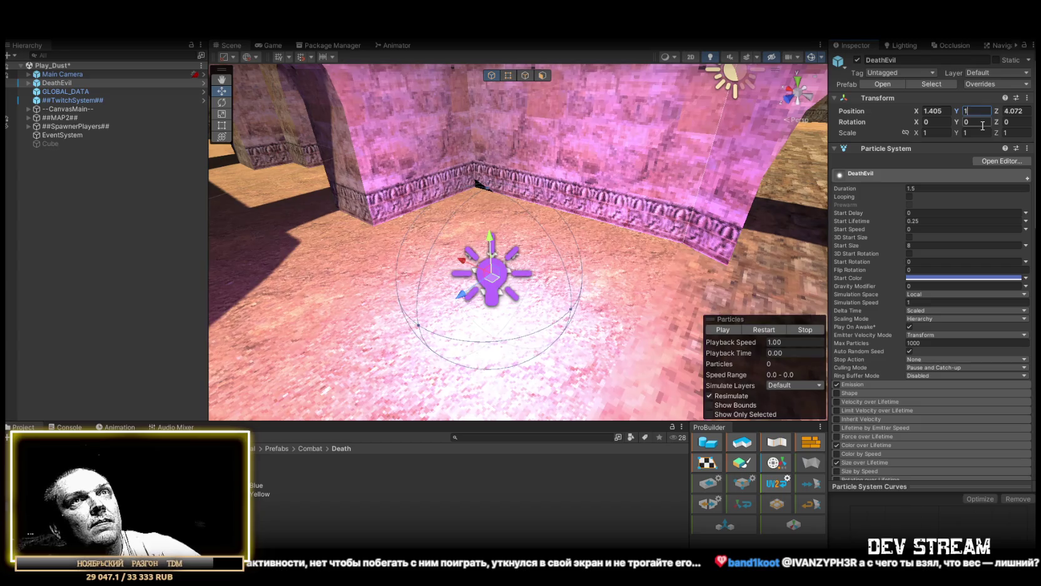
left_click_drag(588, 188, 619, 164)
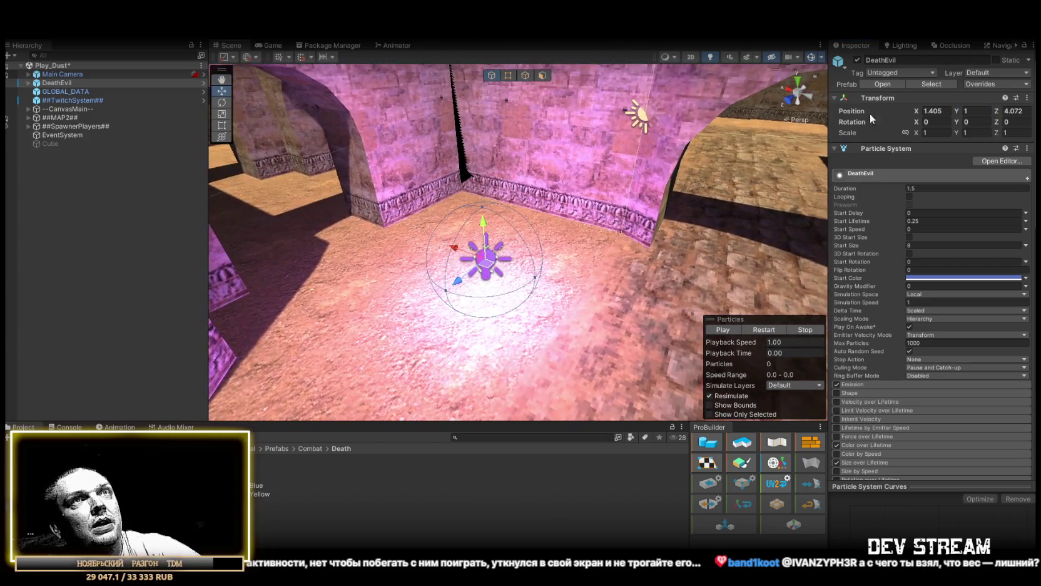
left_click(948, 112)
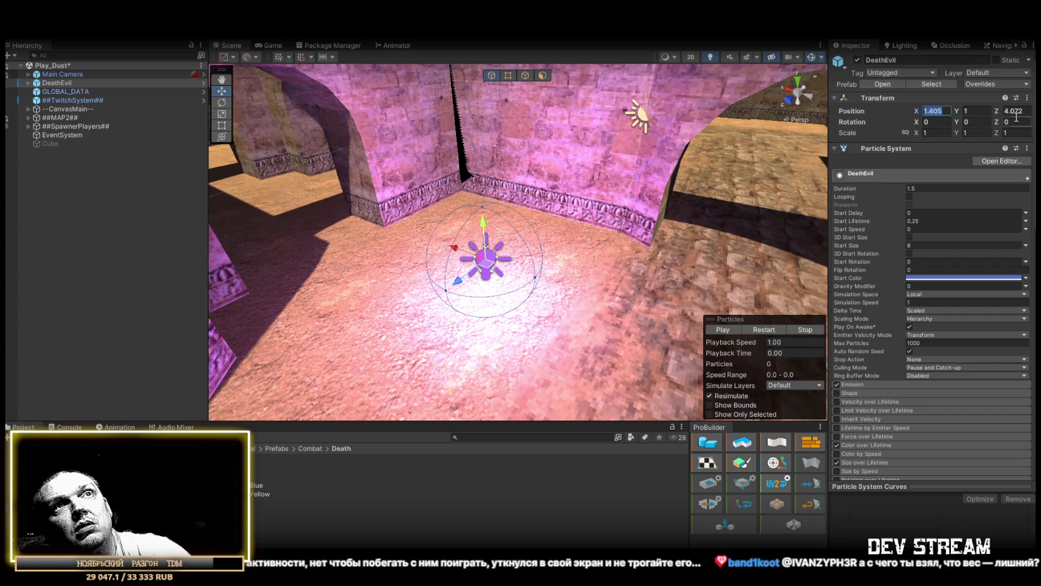
type("0")
left_click(1027, 112)
type("0")
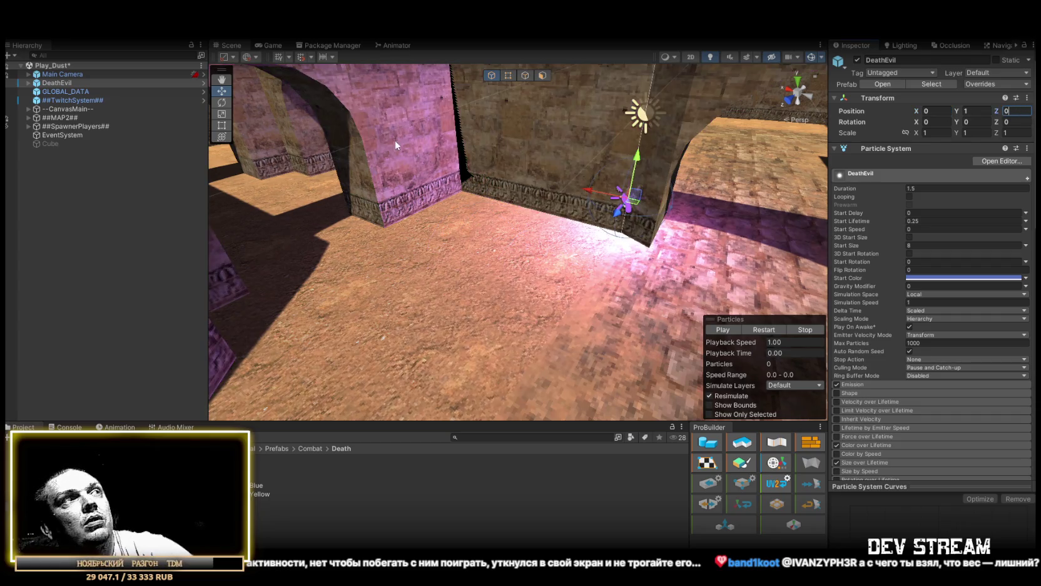
- Unpack DeathEvil from its prefab into a standalone scene object
right_click(59, 83)
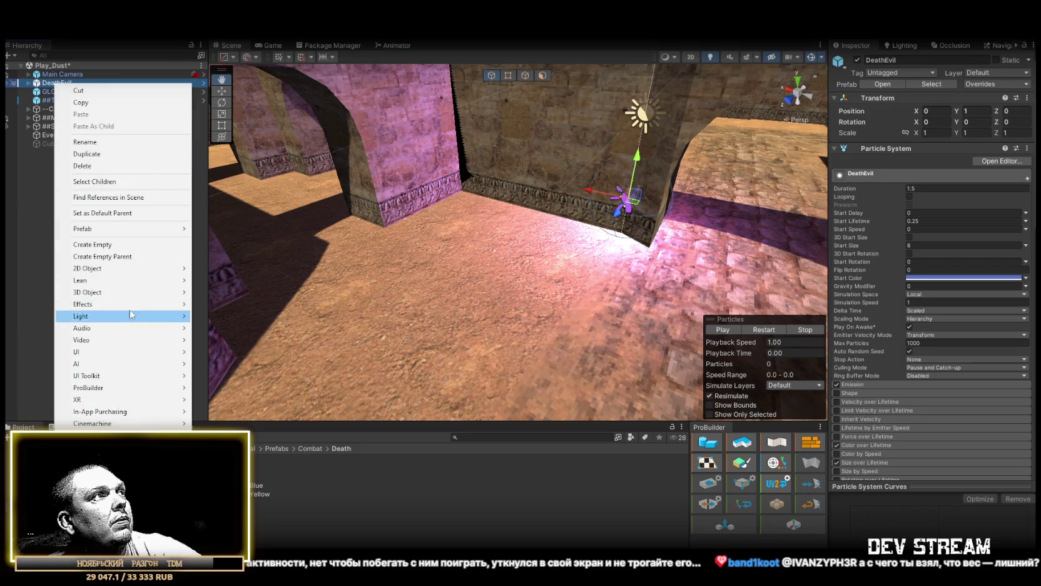
mouse_move(123, 229)
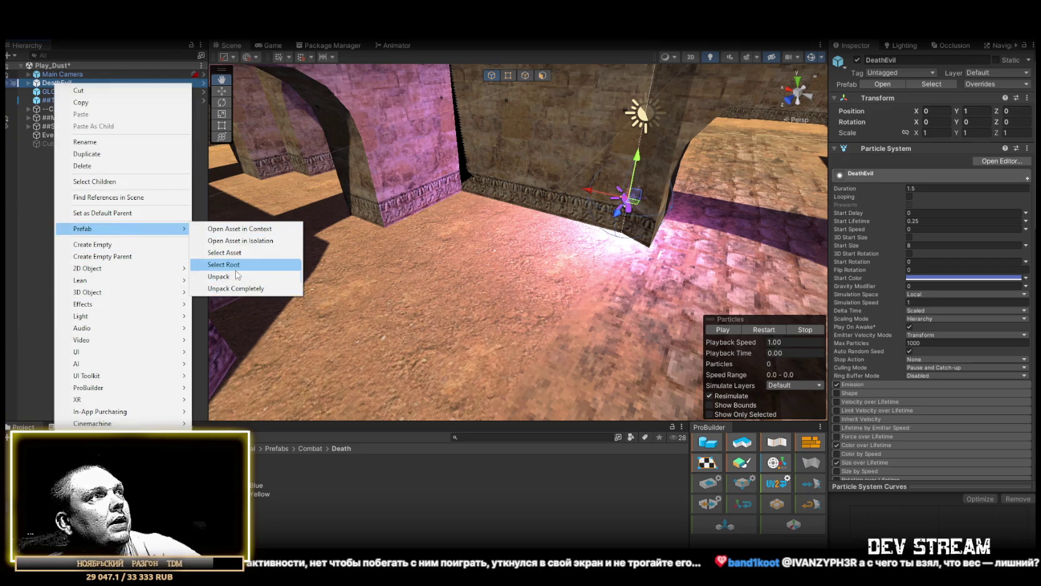
left_click(262, 278)
left_click(60, 83)
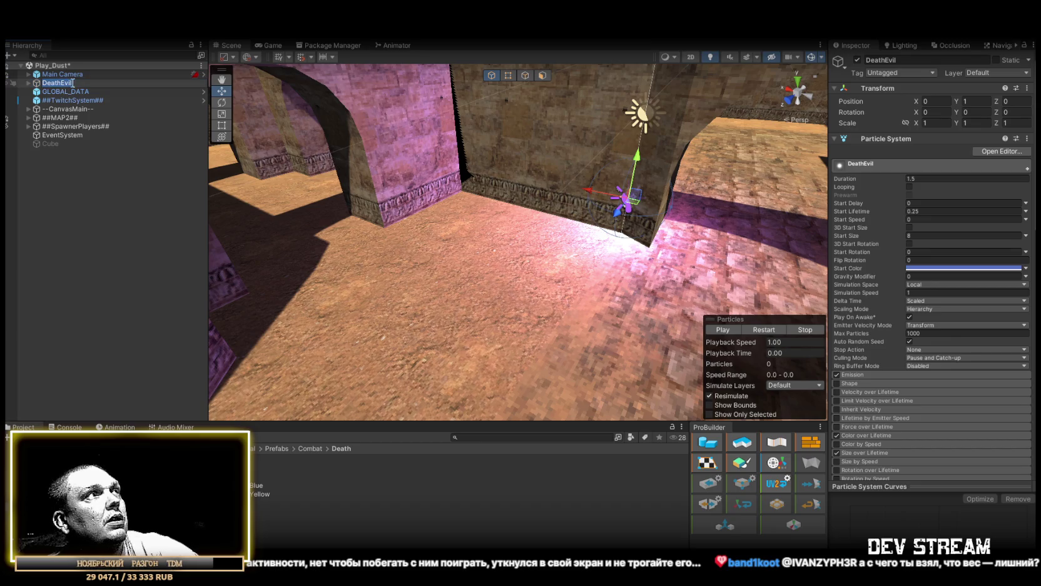
- Rename the DeathEvil effect to MineDropFx
double_click(64, 84)
type("Mi")
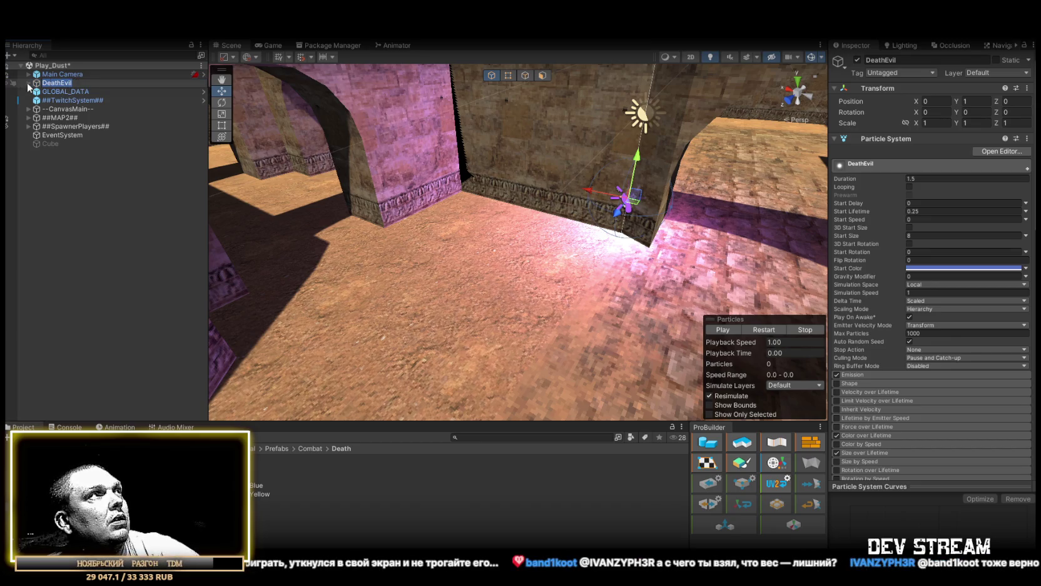
type("neDrop")
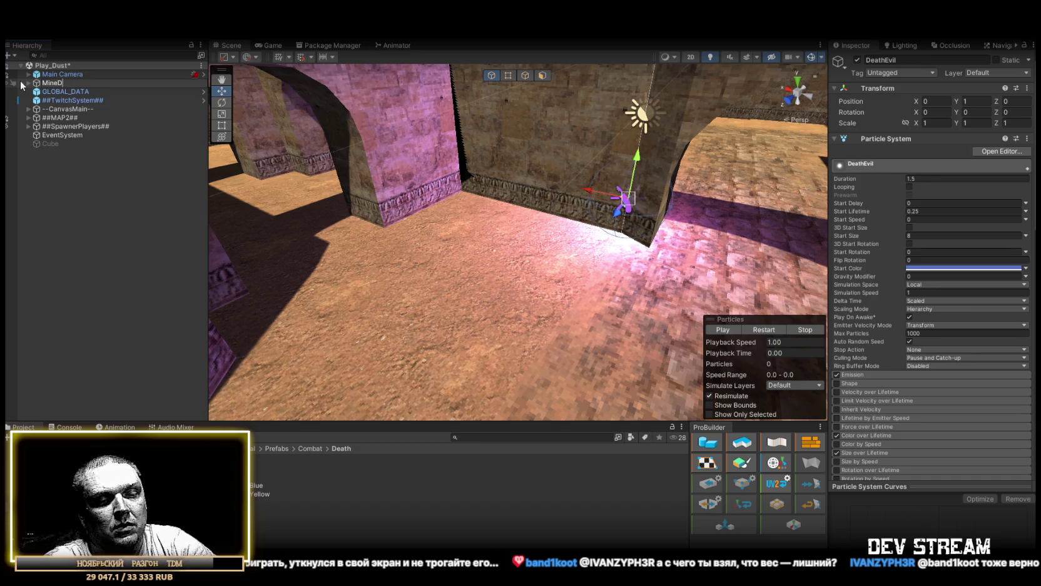
key("Return")
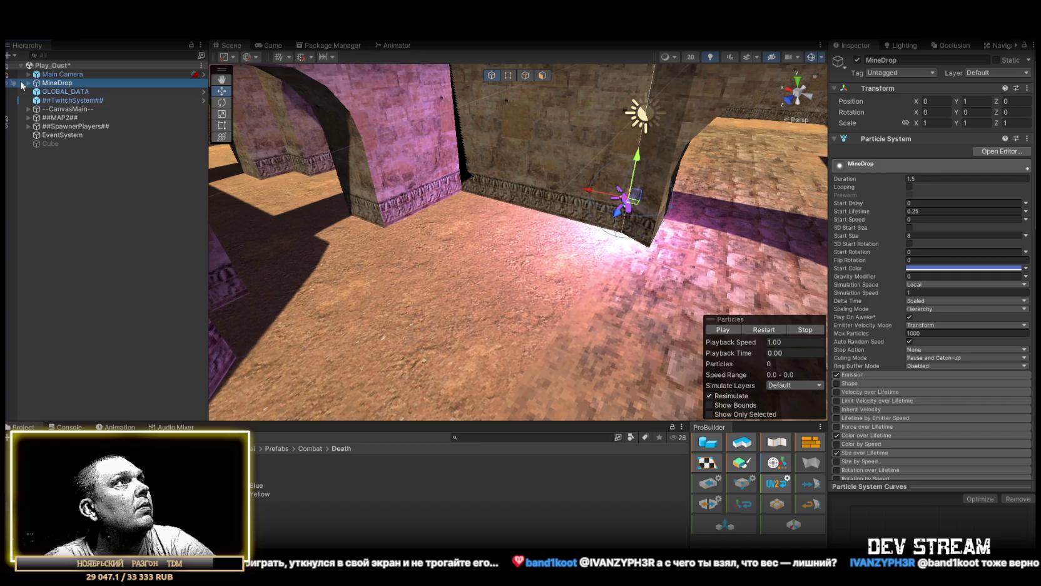
key("f")
left_click_drag(540, 221, 134, 106)
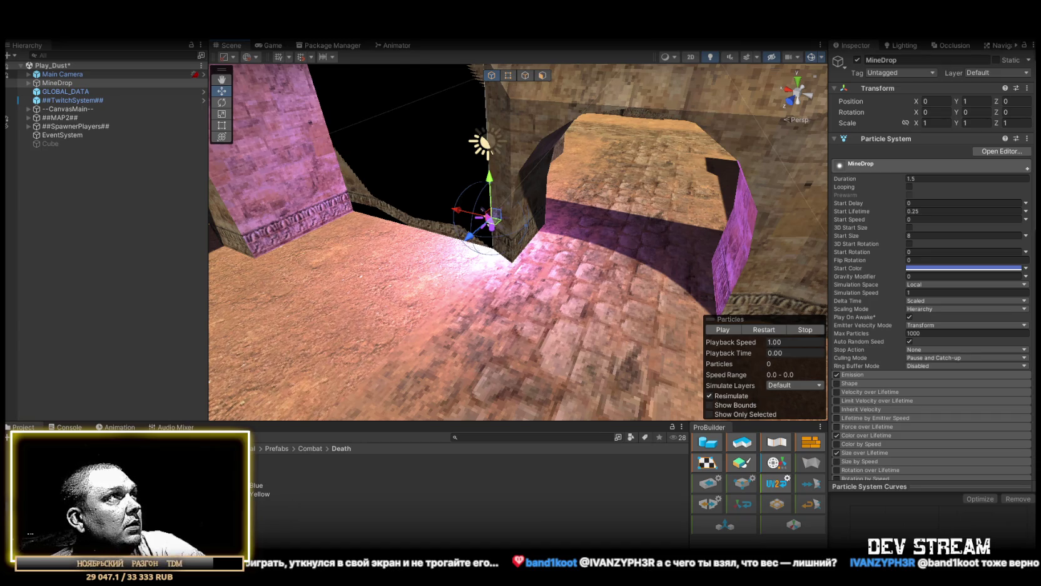
left_click(82, 82)
type("Fx")
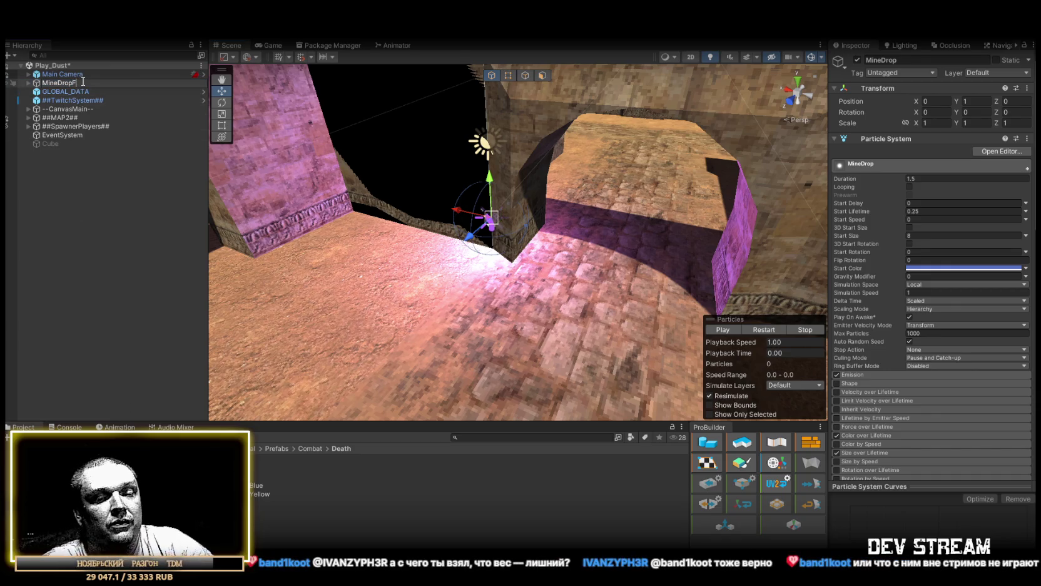
key("Return")
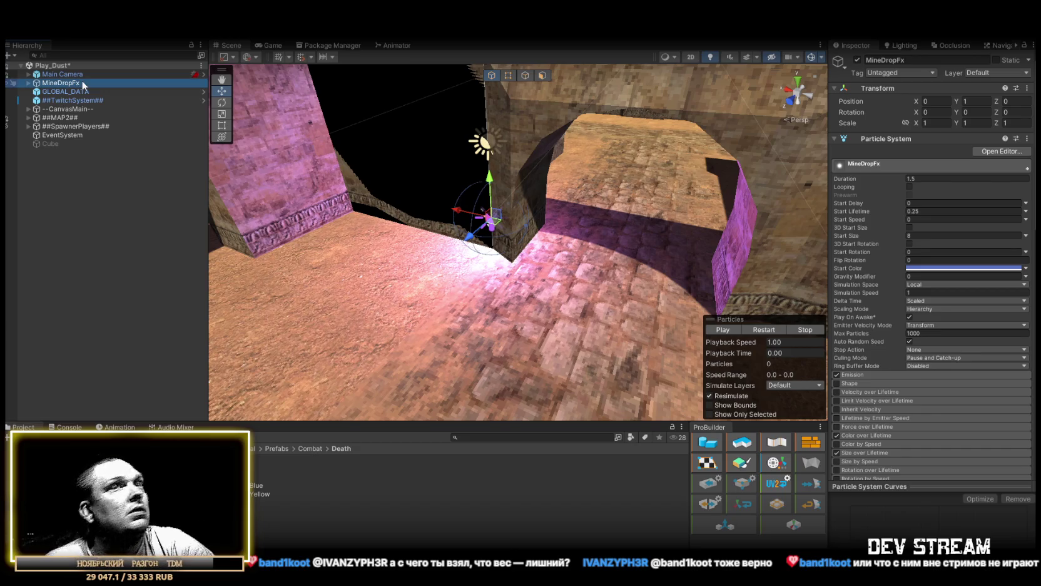
- Remove the effect's Audio Source, set its scale to 0.5, and preview the burst
scroll(907, 419, "down", 10)
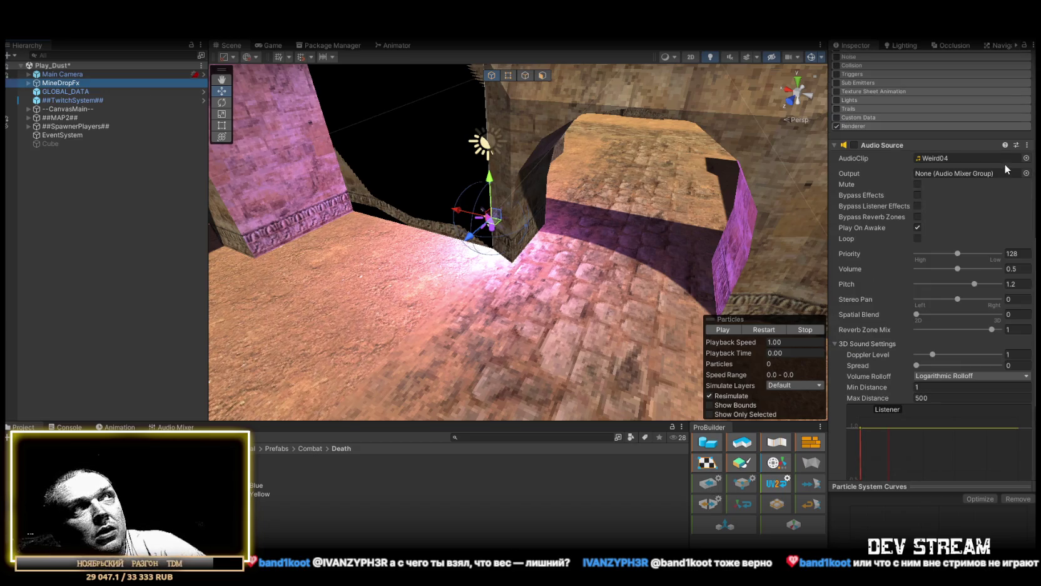
left_click(1026, 144)
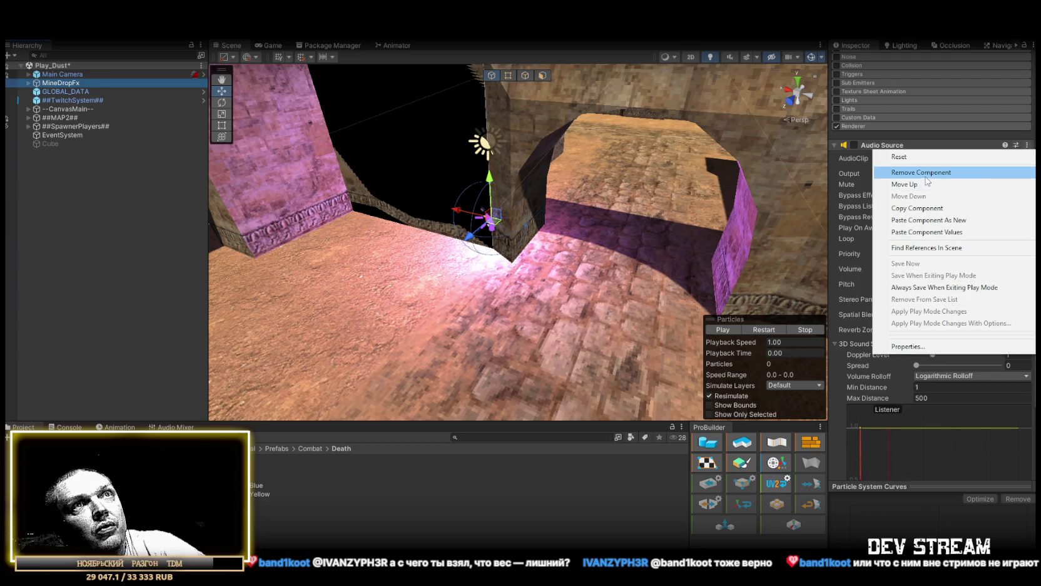
left_click(914, 172)
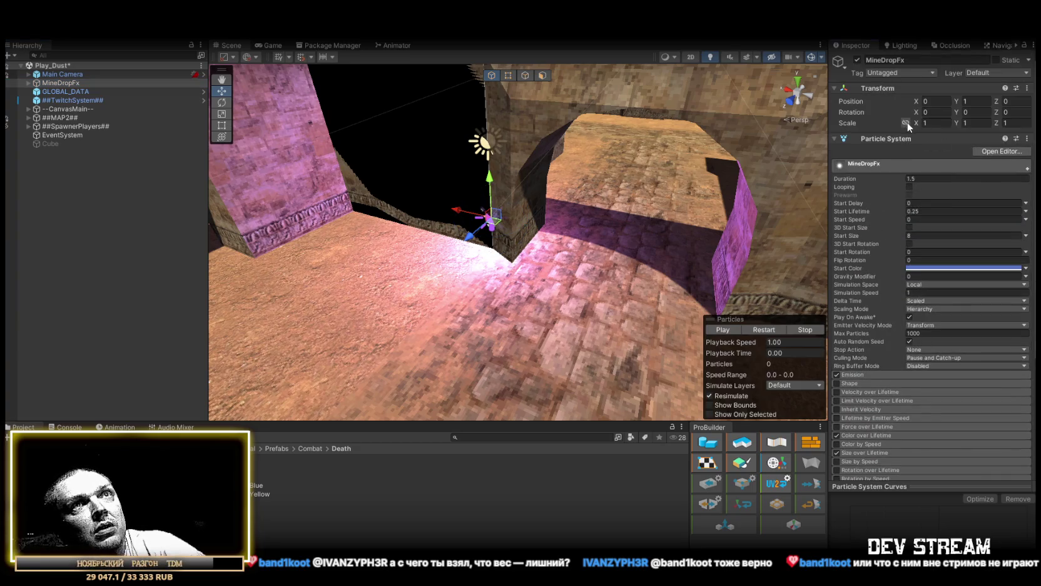
left_click(942, 123)
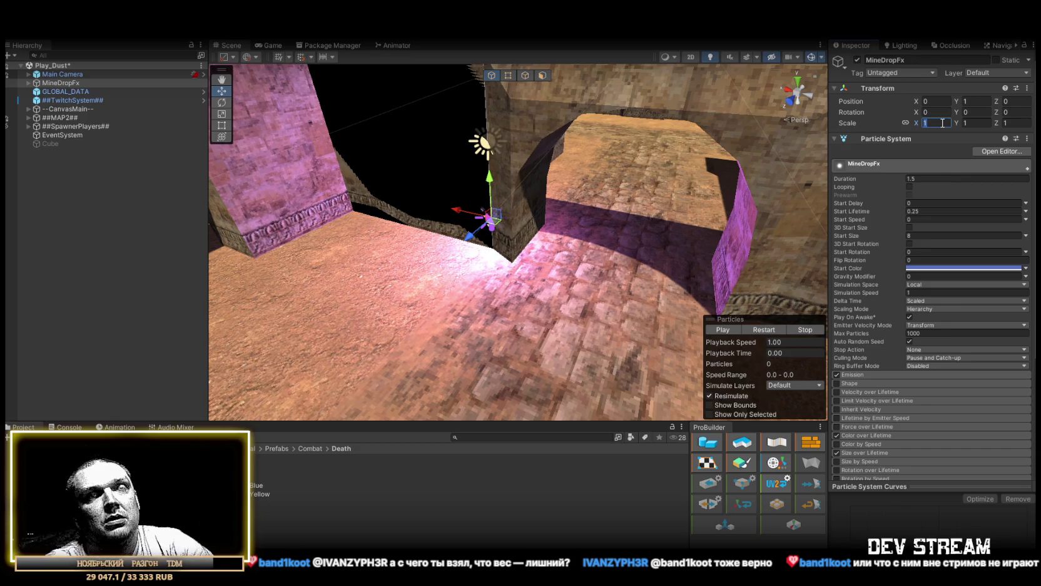
type(".5")
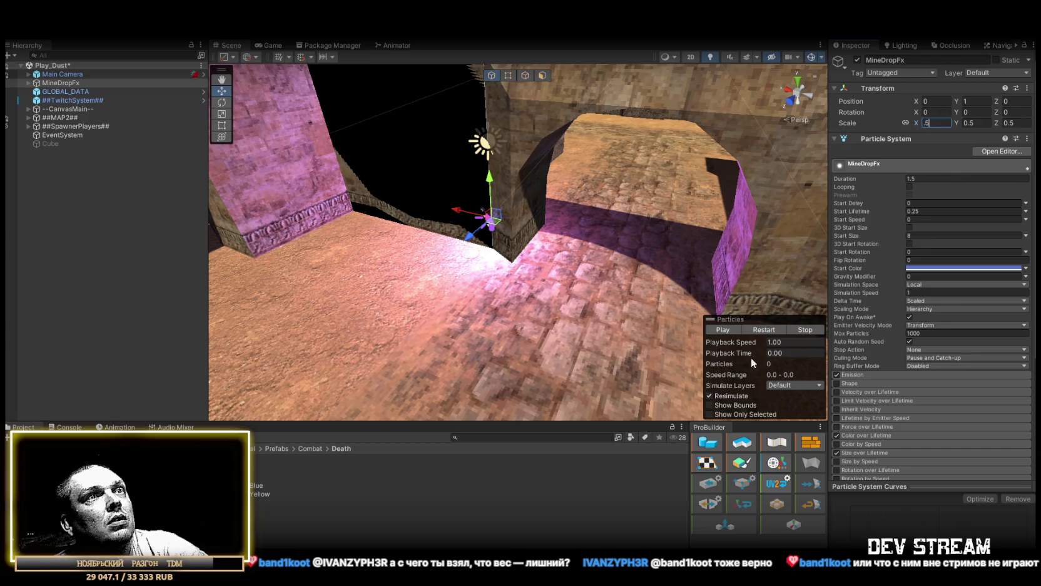
left_click(755, 329)
left_click(757, 329)
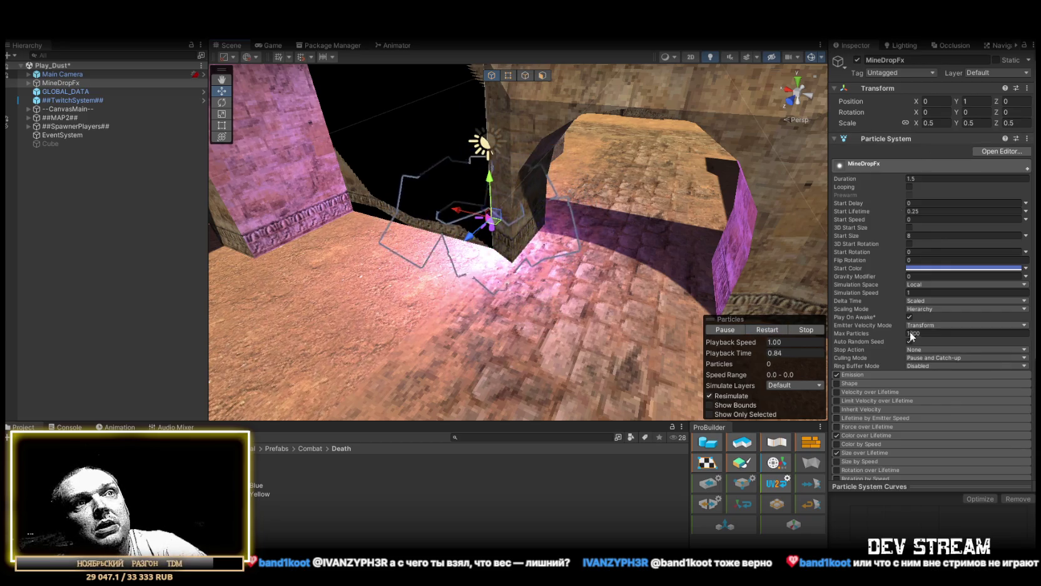
scroll(906, 335, "down", 5)
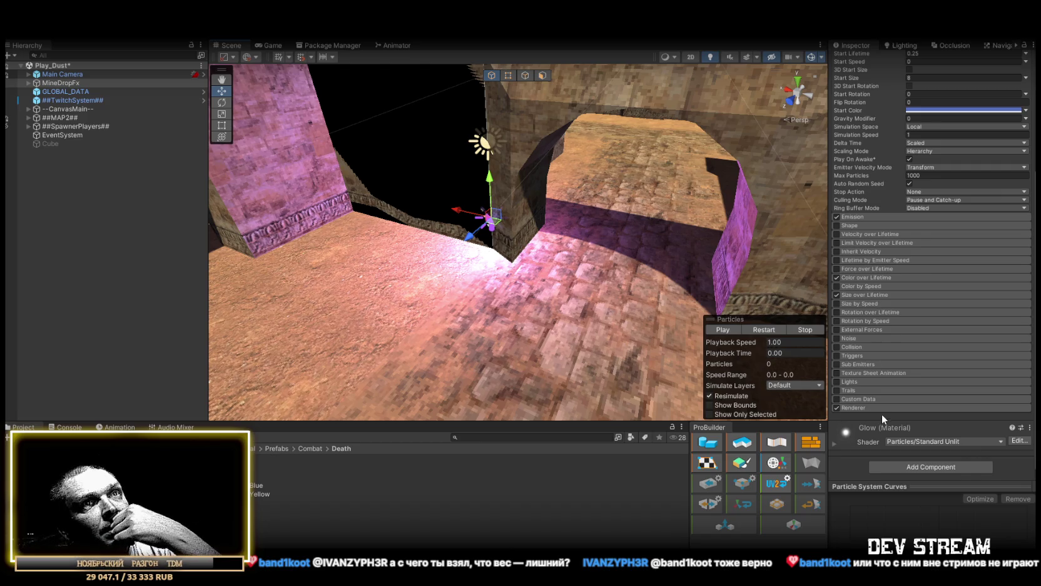
- Set Cast Shadows to Off for MineDropFx and its particle children, excluding the Point light
left_click(964, 408)
left_click(29, 82)
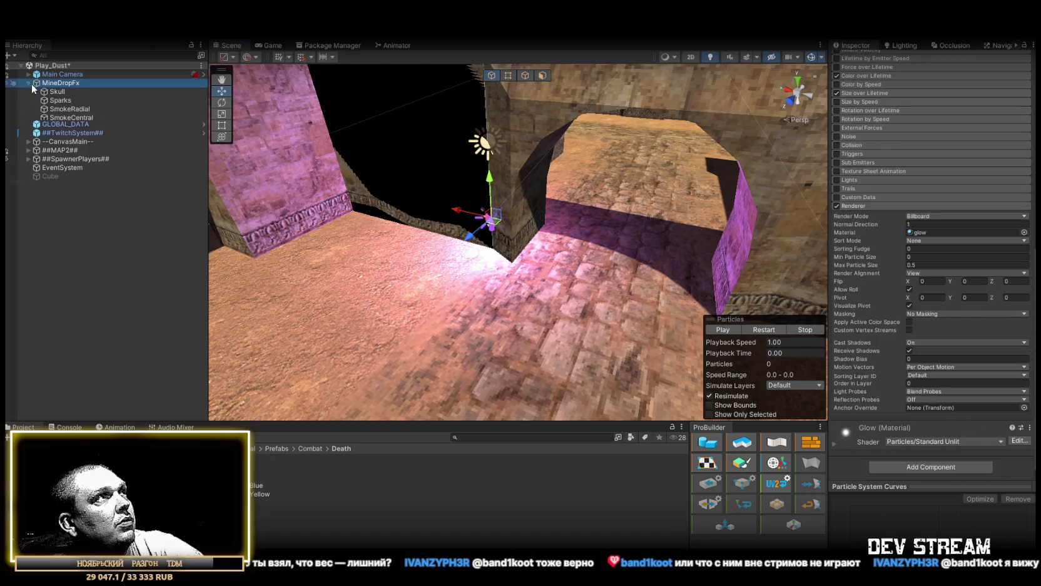
left_click(89, 127, "shift")
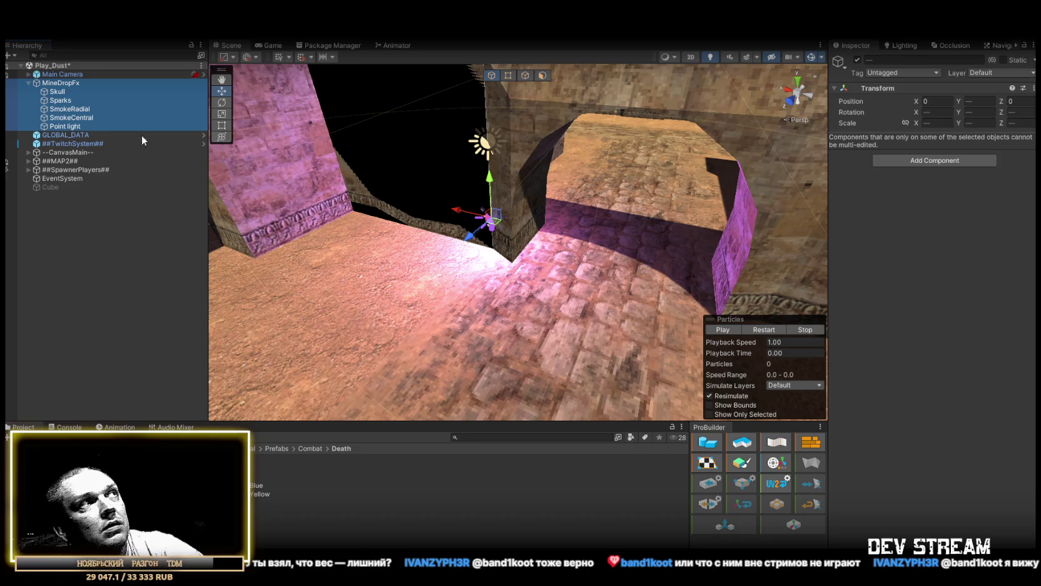
left_click(64, 128, "ctrl")
scroll(862, 319, "down", 5)
left_click(921, 378)
left_click(924, 388)
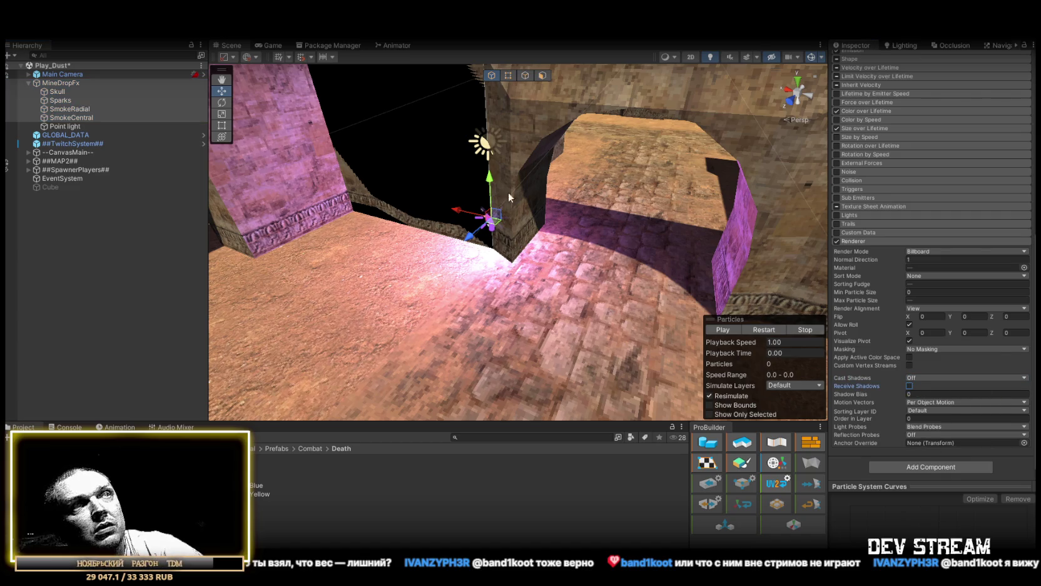
- Review the renderer settings of SmokeCentral, SmokeRadial, Sparks and Skull in turn
left_click(70, 119)
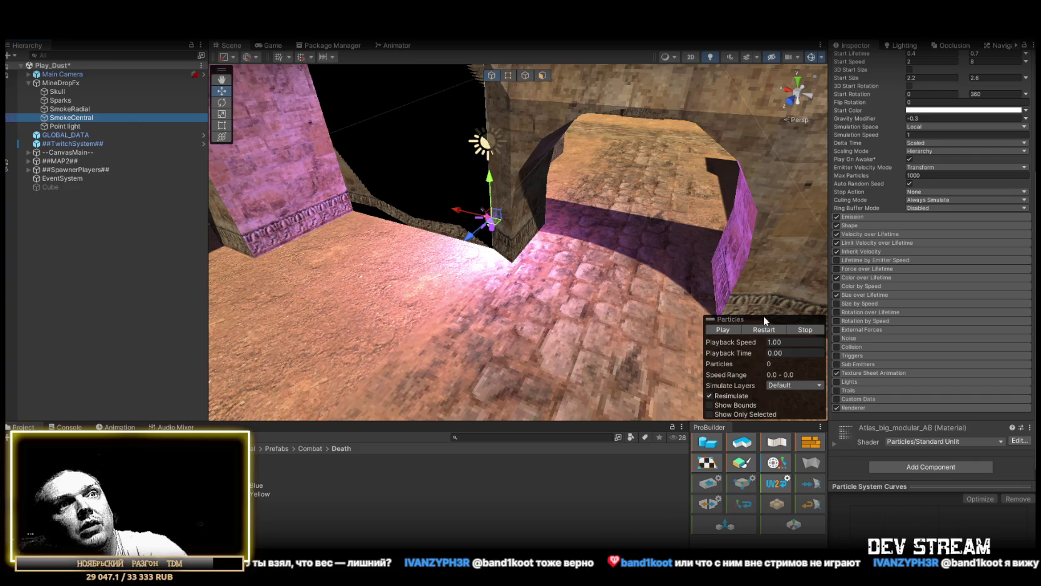
left_click(894, 408)
scroll(913, 401, "down", 5)
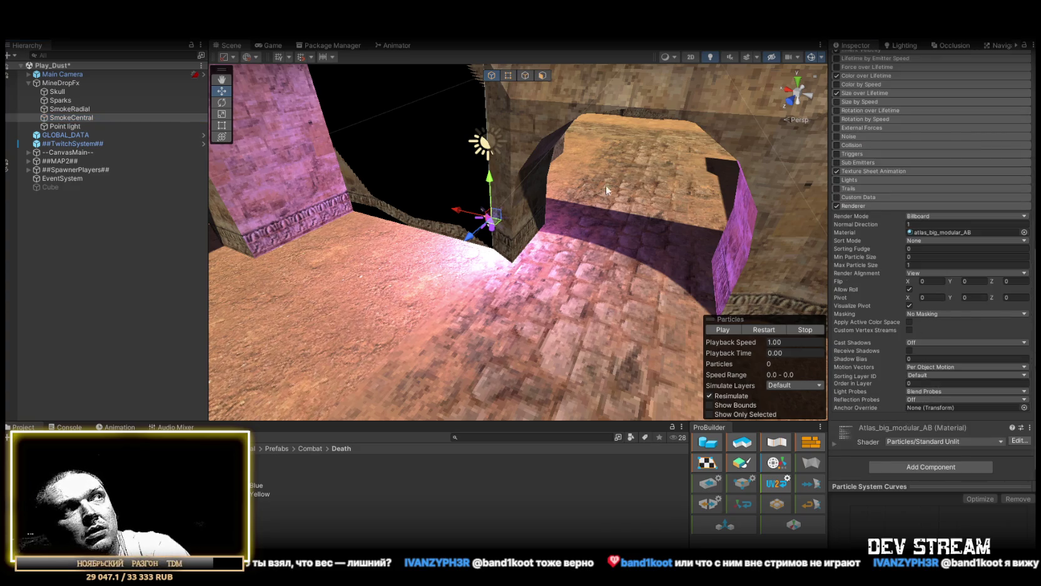
left_click(62, 111)
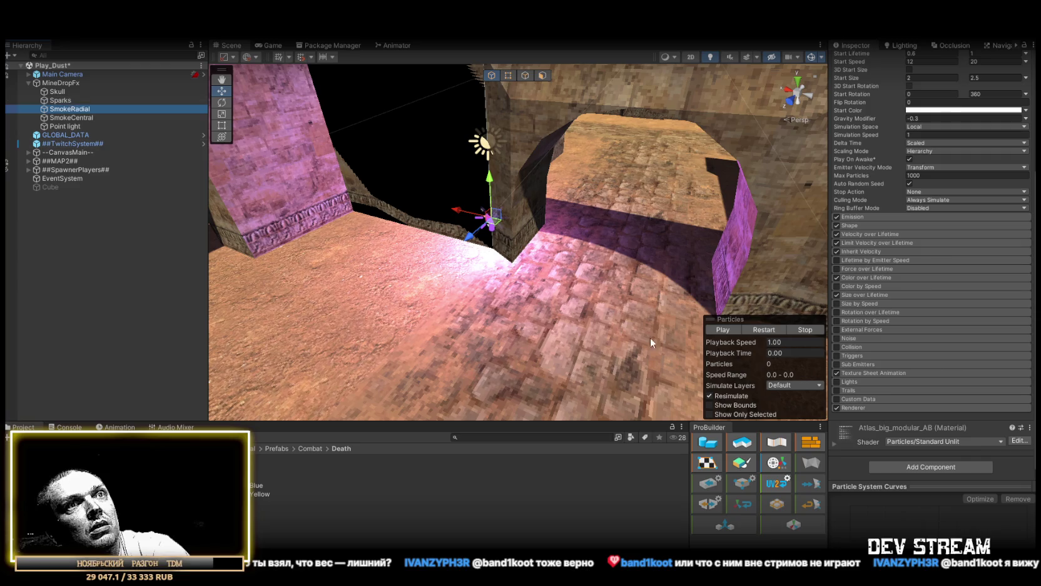
left_click(866, 407)
scroll(858, 400, "down", 5)
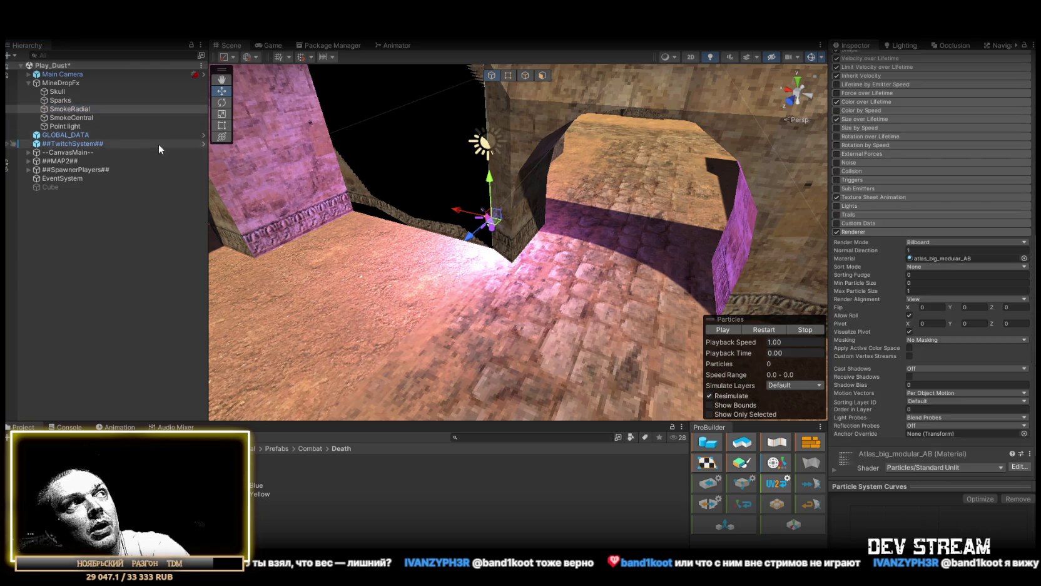
left_click(56, 100)
left_click(907, 408)
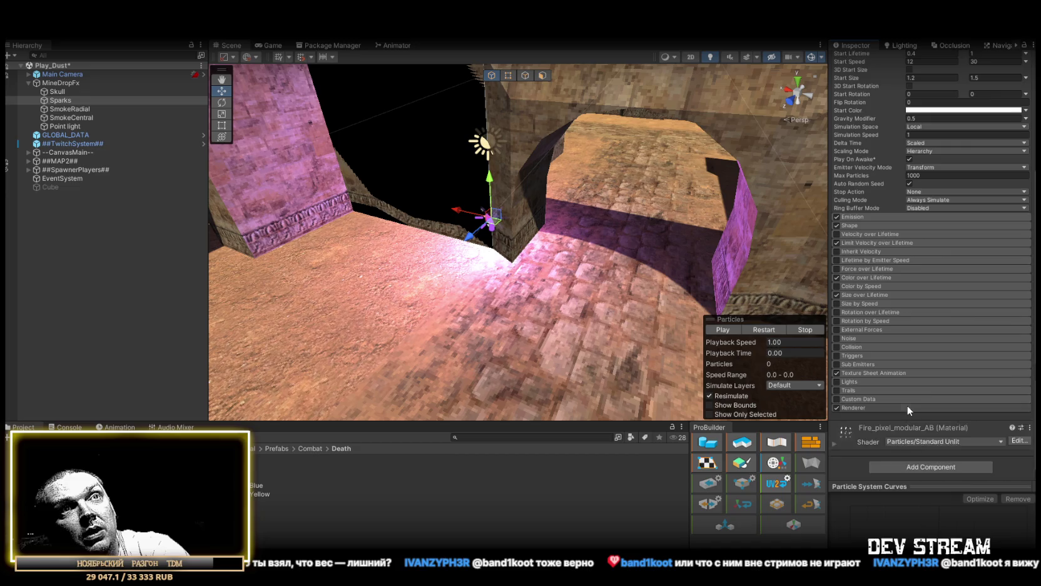
scroll(938, 413, "down", 5)
left_click(62, 91)
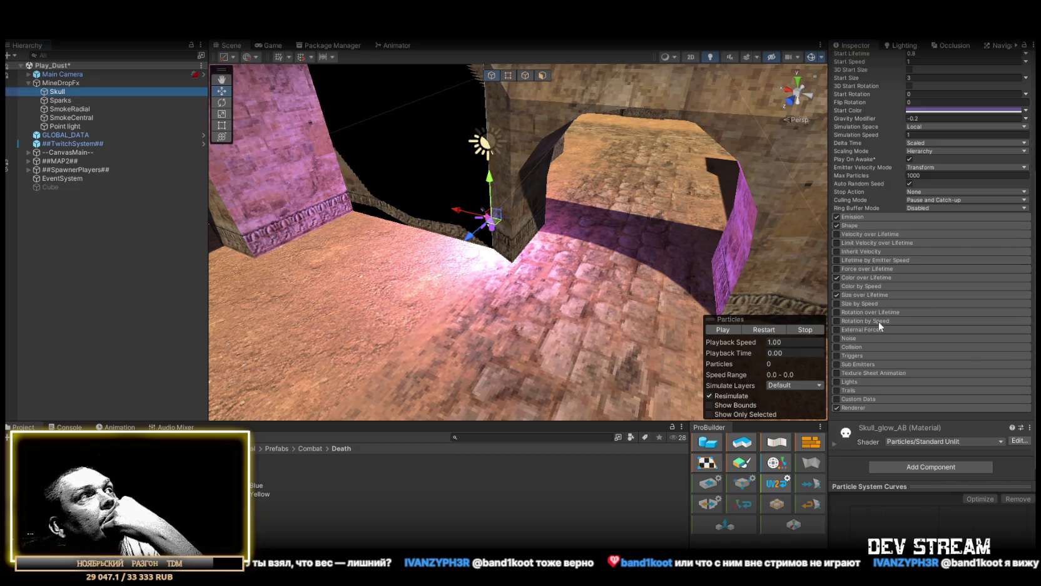
left_click(914, 405)
scroll(939, 402, "down", 5)
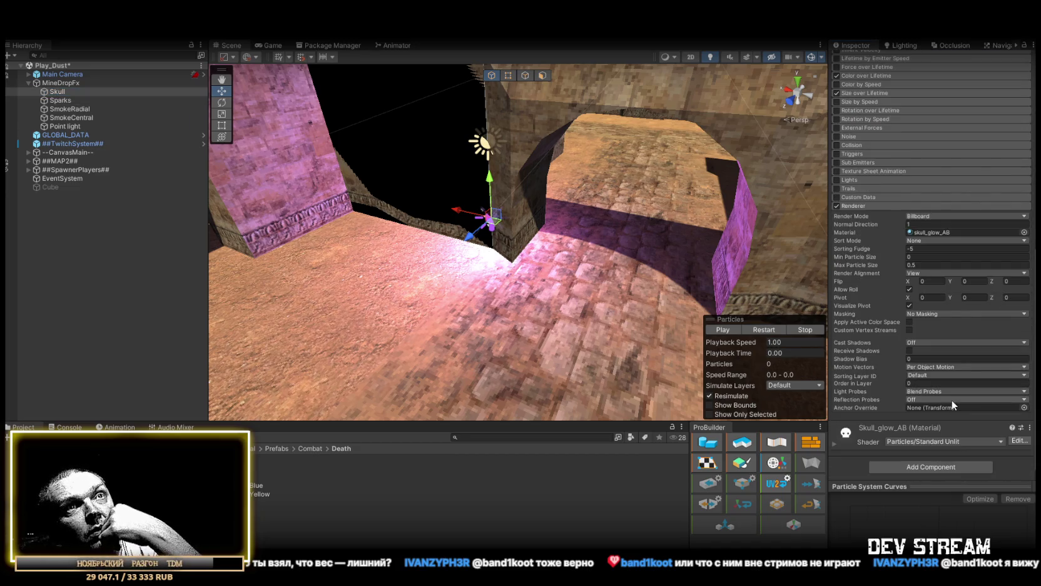
left_click(62, 83)
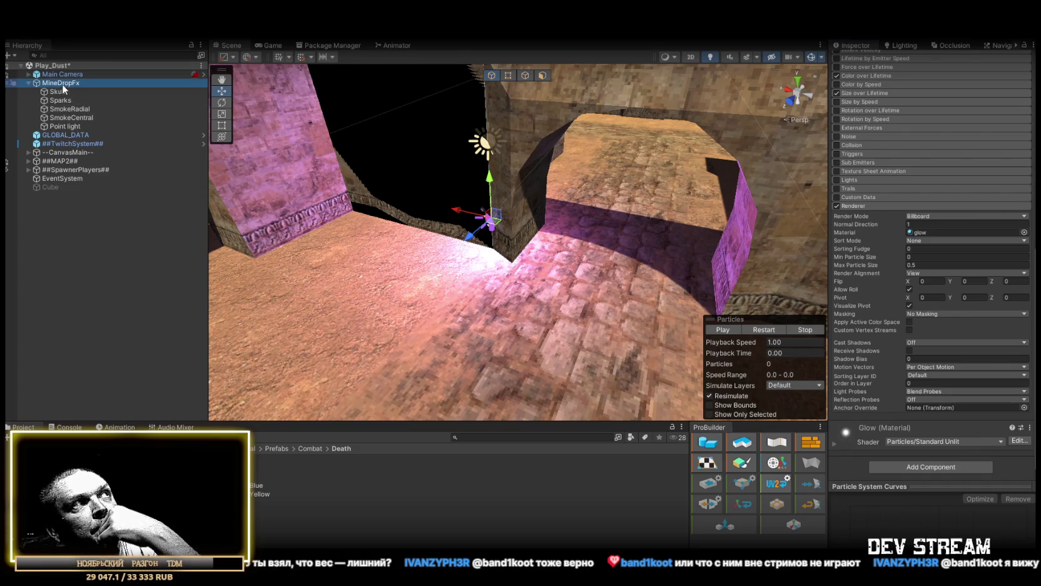
- Drop the Point light's Indirect Multiplier to 0, then delete the Point light from MineDropFx
left_click(31, 83)
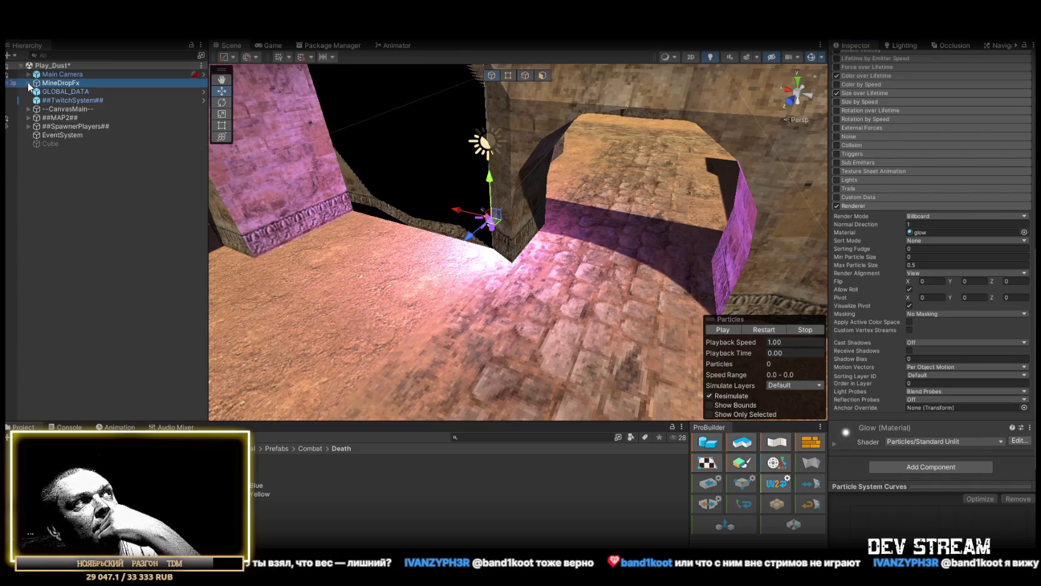
left_click(33, 87)
left_click(63, 125)
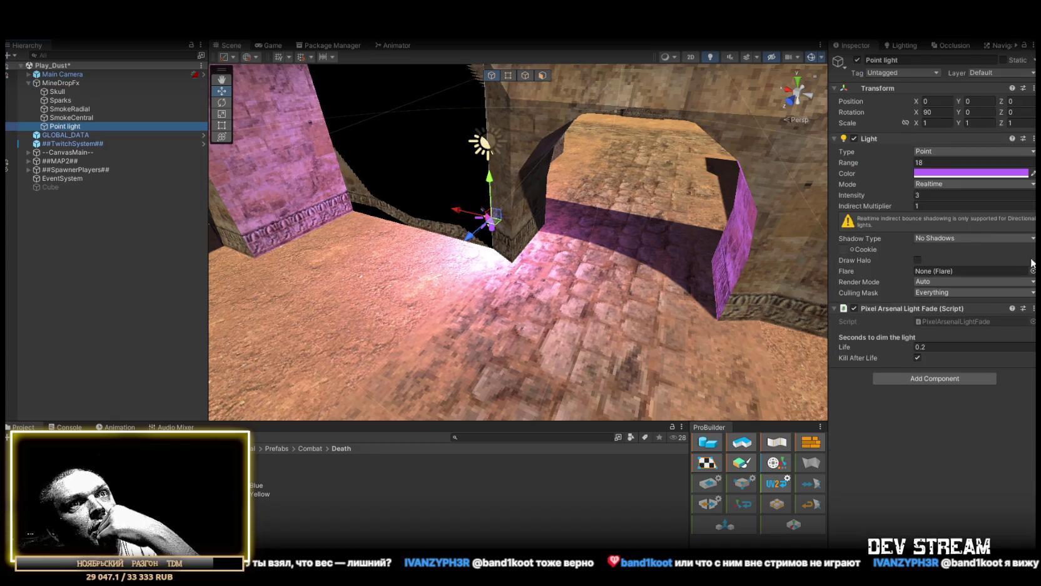
left_click_drag(887, 204, 800, 204)
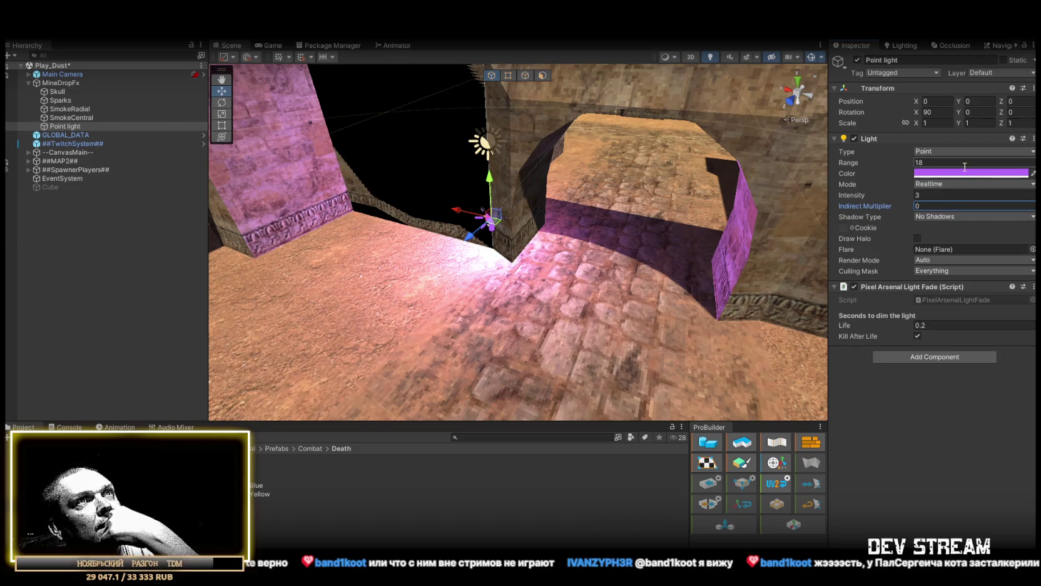
left_click(931, 193)
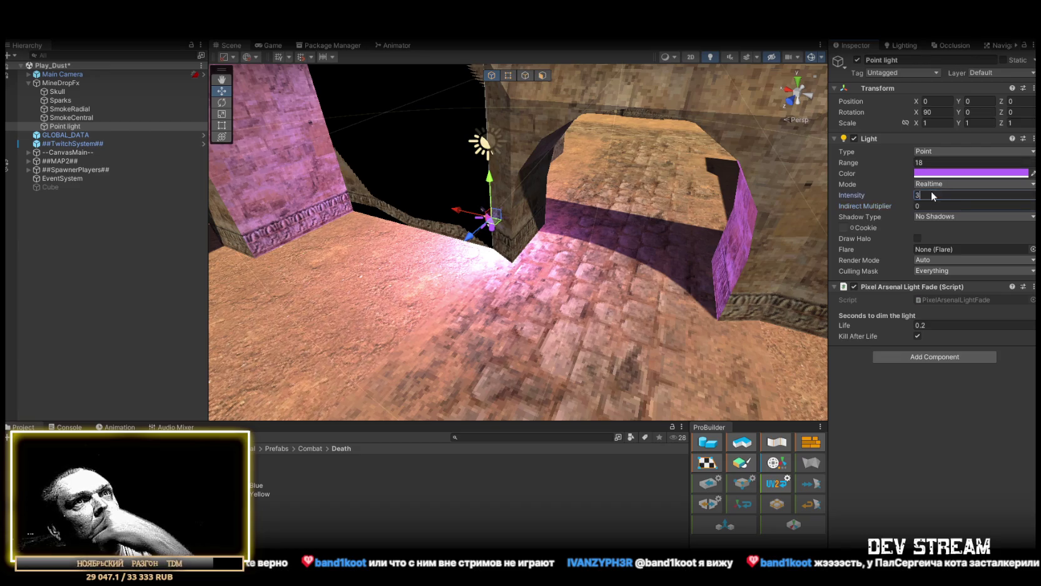
left_click(62, 117)
left_click(57, 127)
key("Delete")
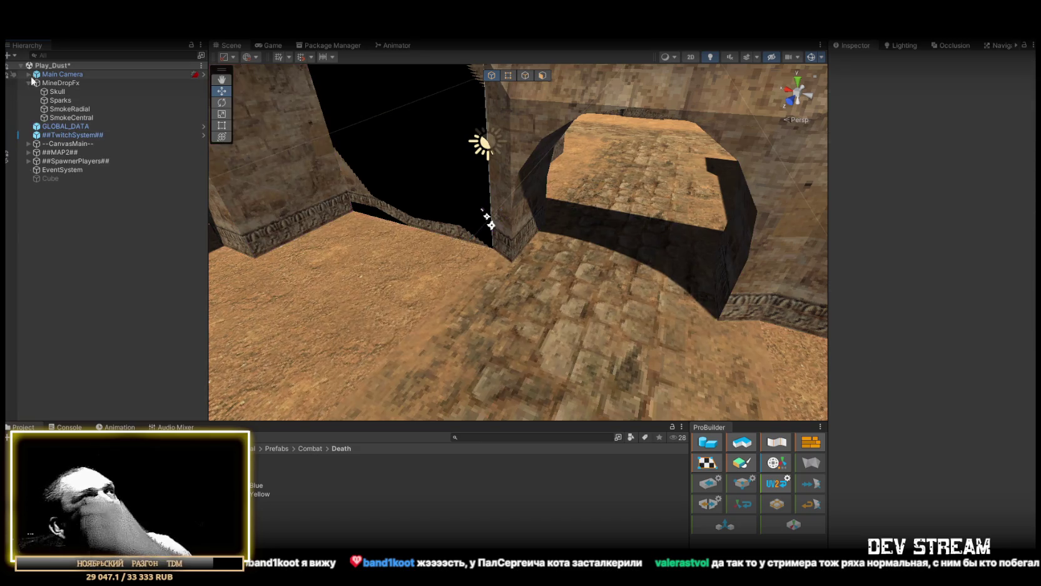
left_click(62, 84)
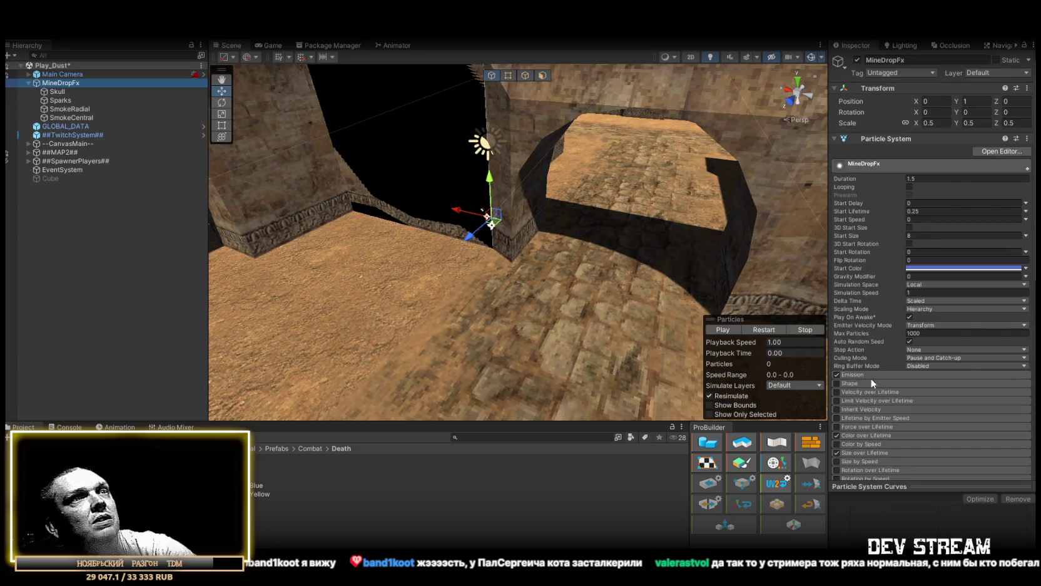
- Replay the MineDropFx particle burst and collapse its children
left_click(766, 329)
left_click(767, 328)
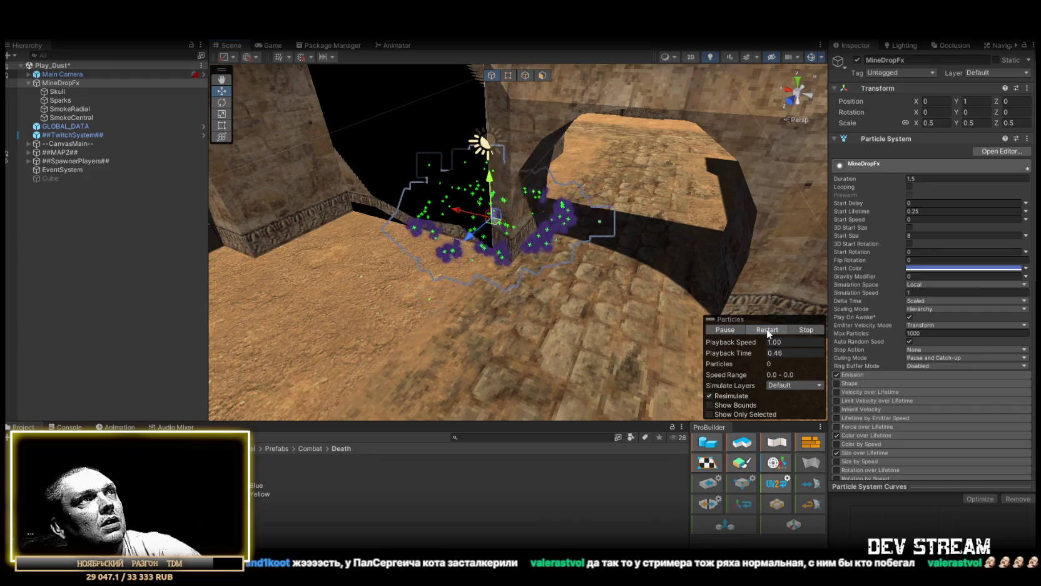
left_click(35, 83)
key("Left")
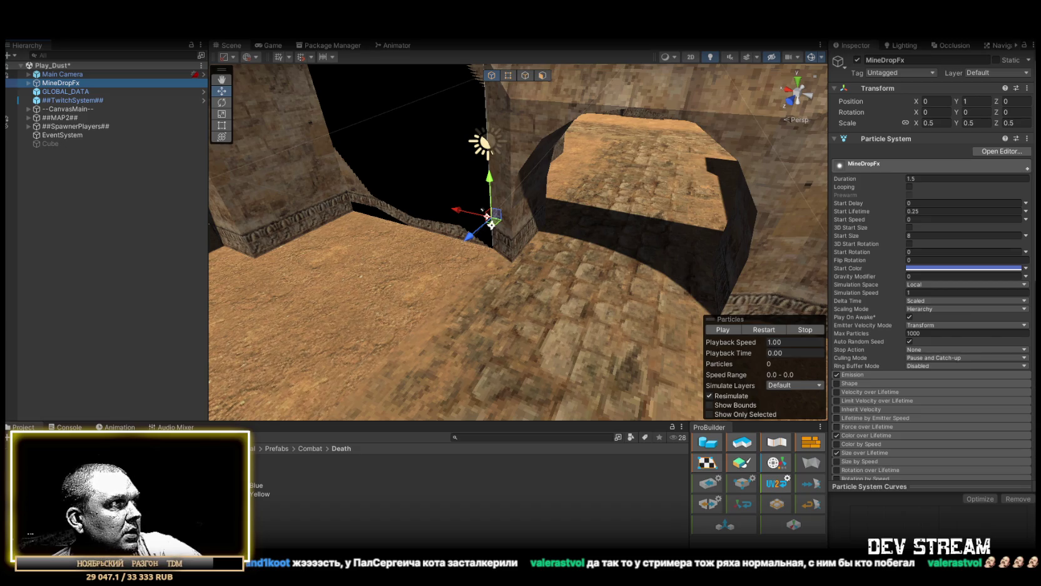
- Browse Buff_Debuff and return to FXprefabs to show the MineDropFx prefab asset
left_click(94, 476)
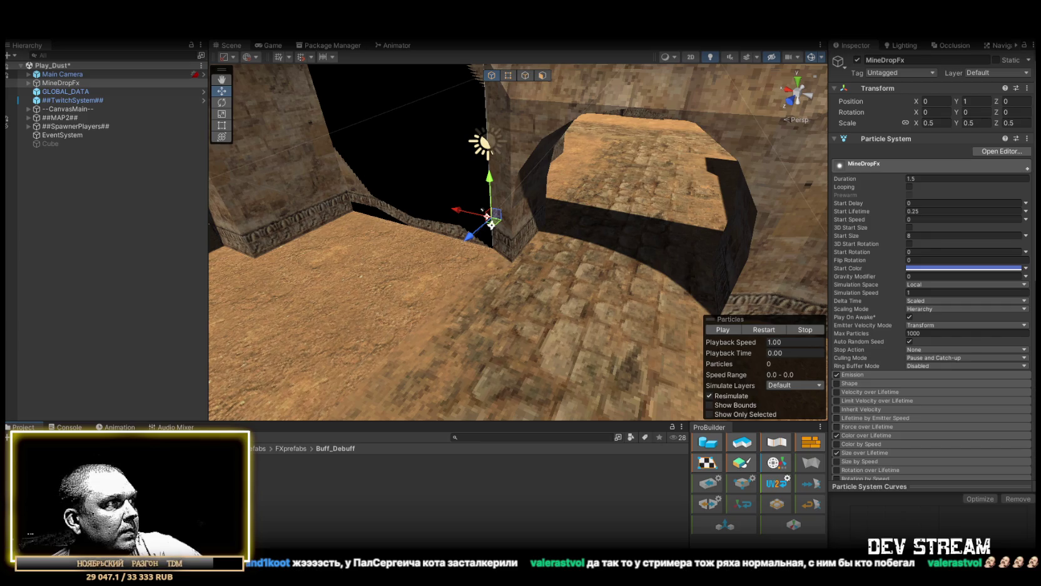
left_click(470, 511)
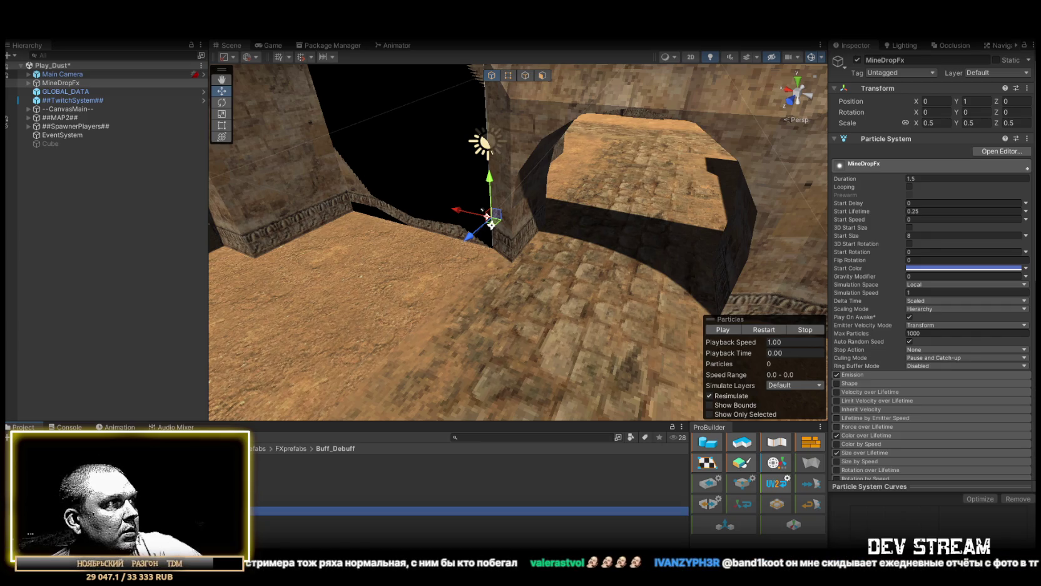
left_click(100, 466)
left_click(63, 82)
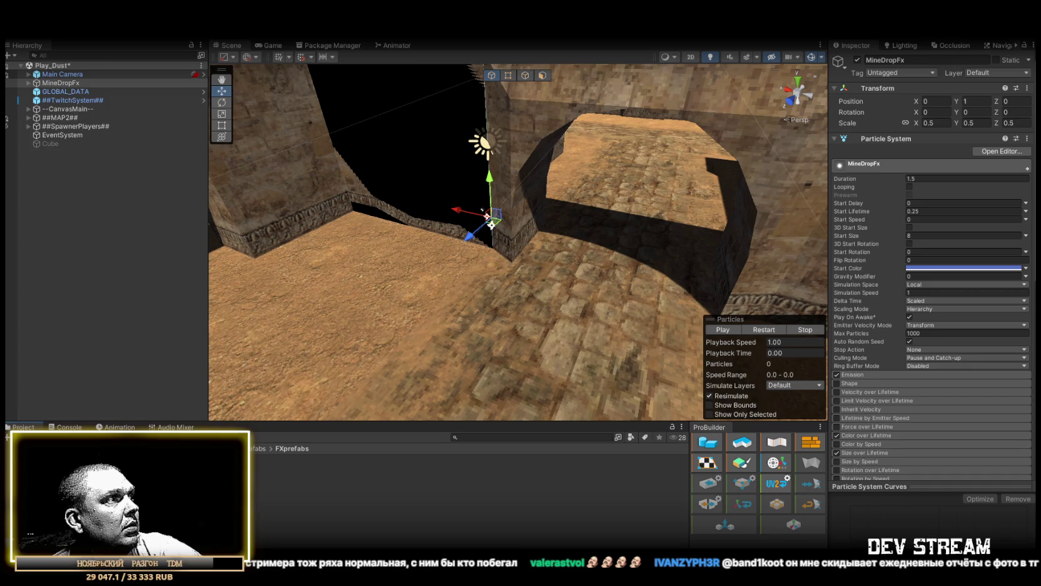
left_click(100, 466)
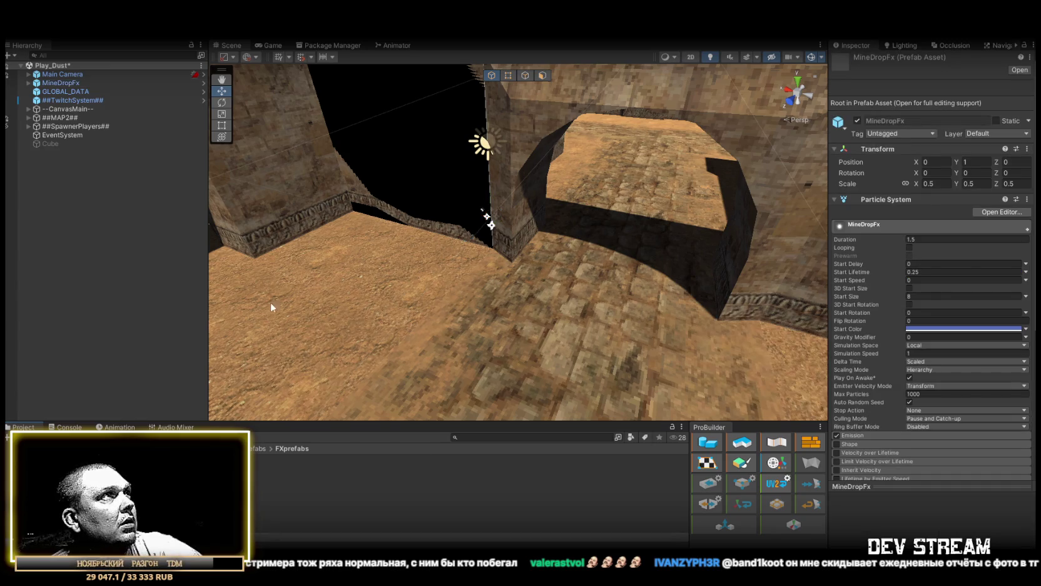
- Delete MineDropFx from the level and open MinePrefab from Buff_Debuff in Prefab Mode
left_click(81, 83)
key("Delete")
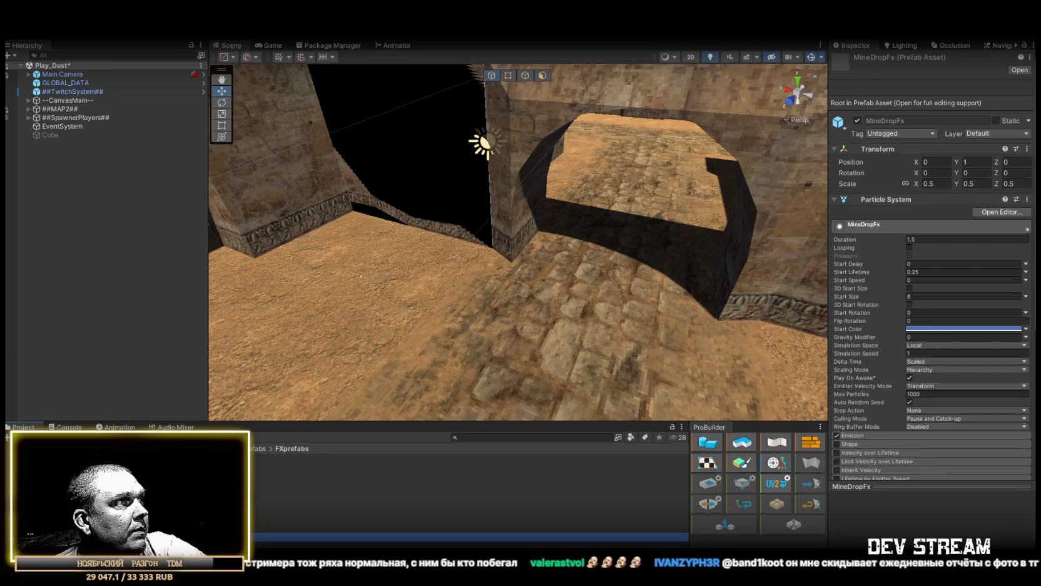
key("Return")
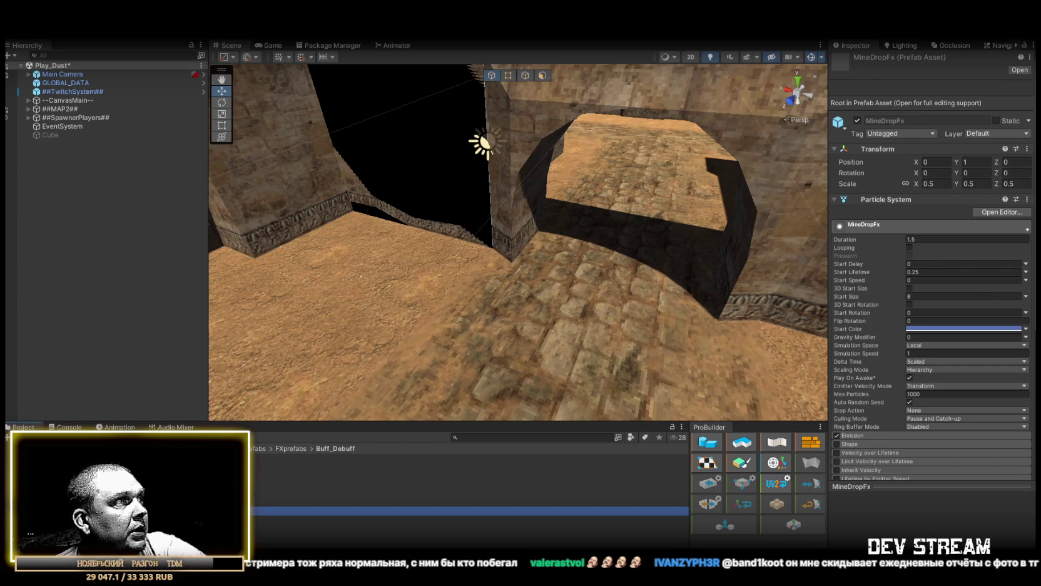
key("Return")
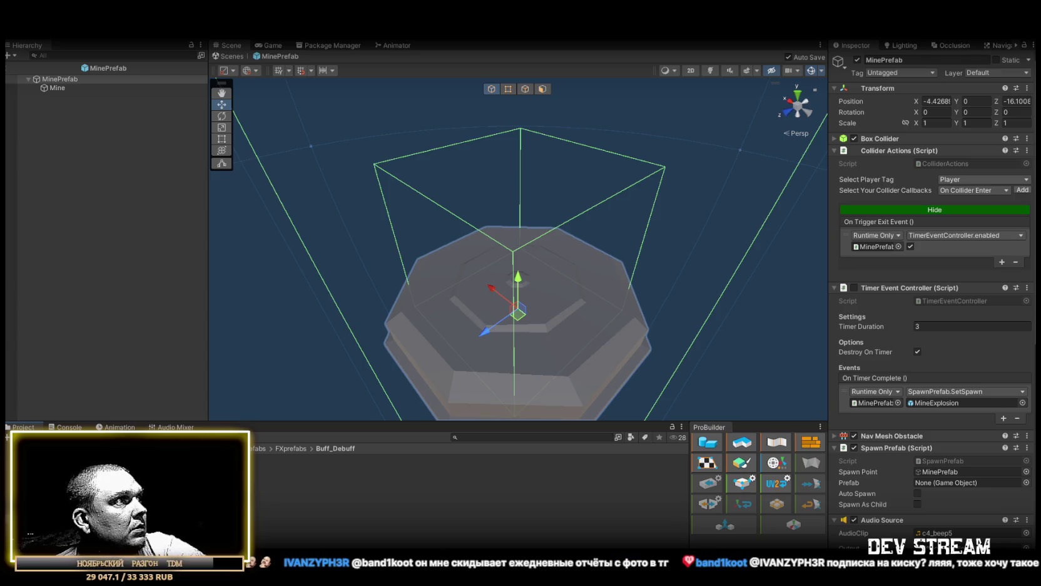
- Add a Delayed Destroy component with Delay 2 to the MineDropFx prefab asset
key("BackSpace")
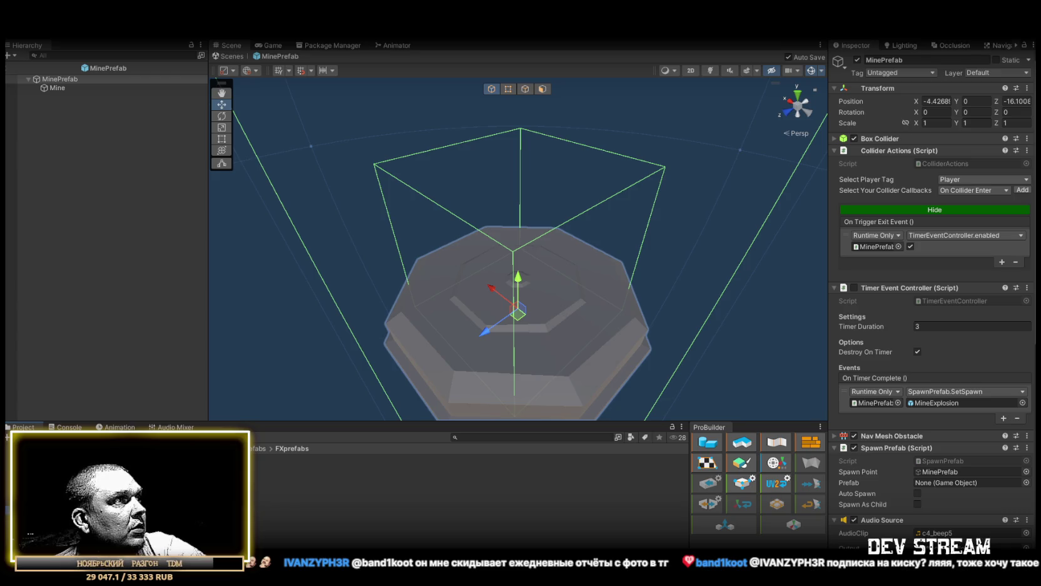
left_click(282, 536)
scroll(890, 340, "down", 10)
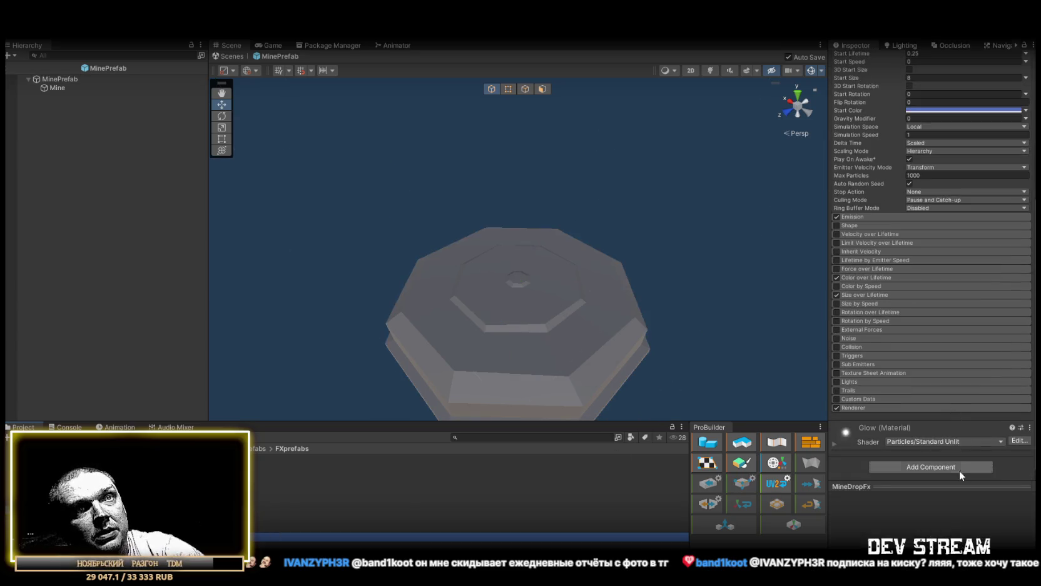
left_click(953, 468)
type("dest")
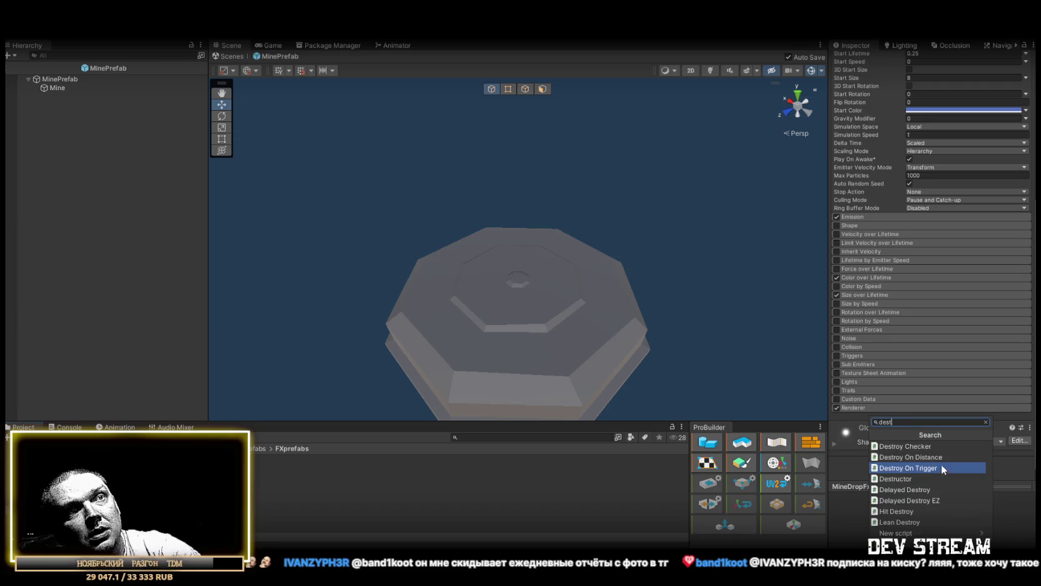
left_click(907, 489)
left_click(942, 450)
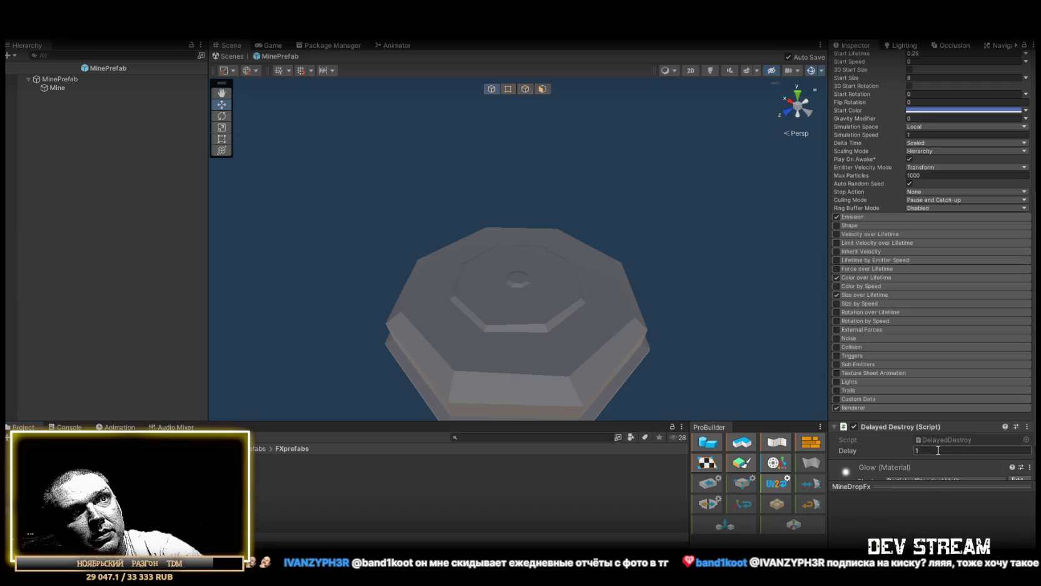
type("2")
- Place MineDropFx inside MinePrefab's hierarchy and replay its particle burst
mouse_move(281, 536)
left_mouse_down()
mouse_move(71, 82)
mouse_move(58, 74)
mouse_move(71, 91)
left_mouse_up()
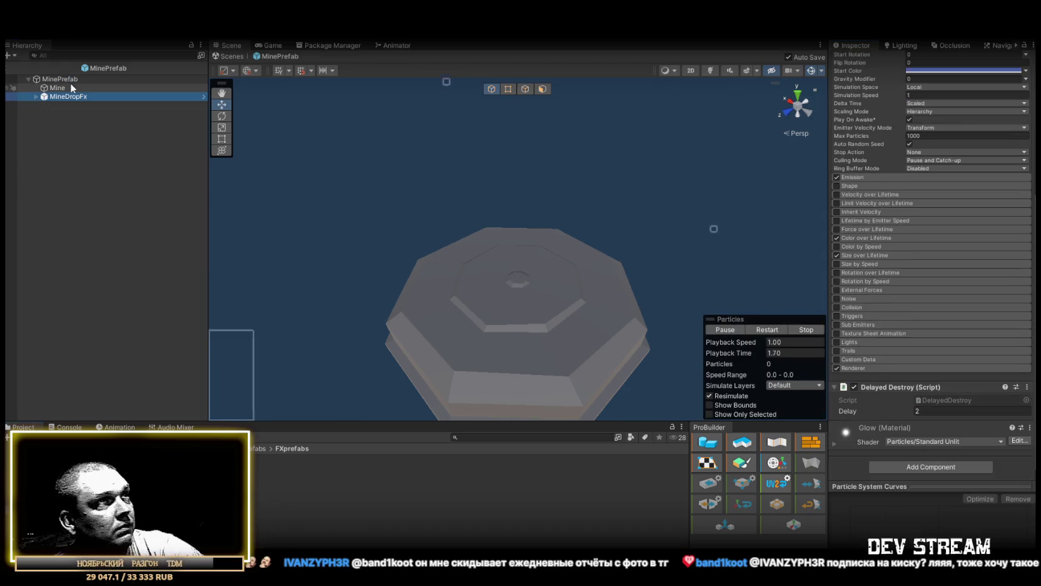
key("f")
left_click(764, 331)
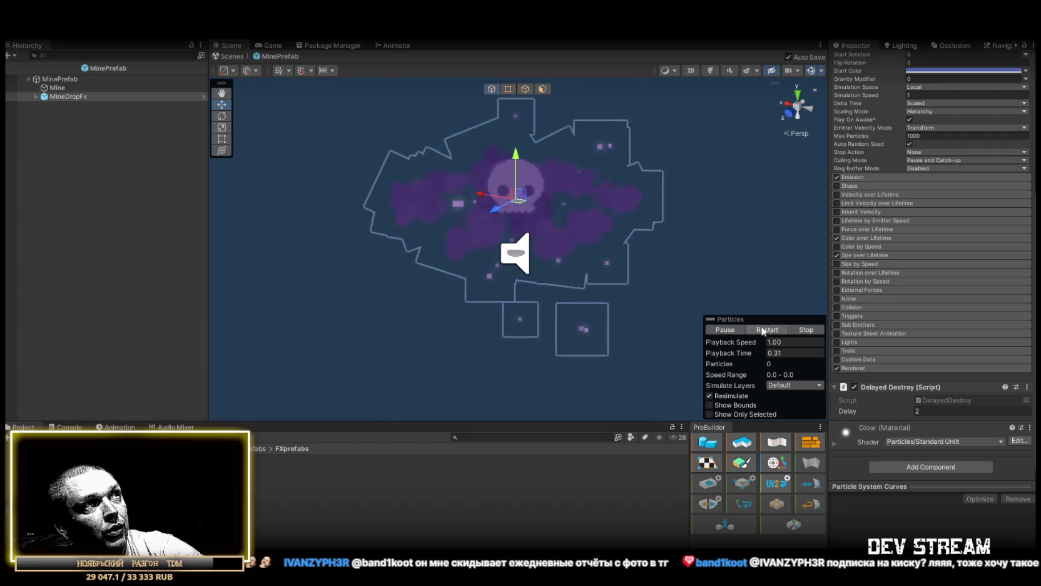
left_click(758, 329)
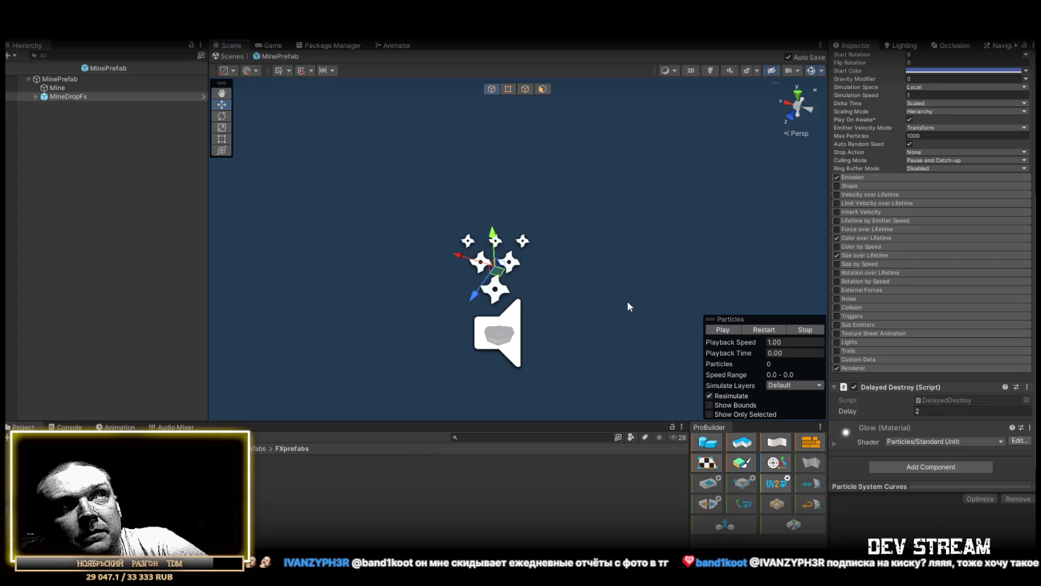
left_click(760, 330)
- Replay the mine's purple skull MineDropFx burst, orbit to inspect it, then exit MinePrefab to Play_Dust
left_click(759, 329)
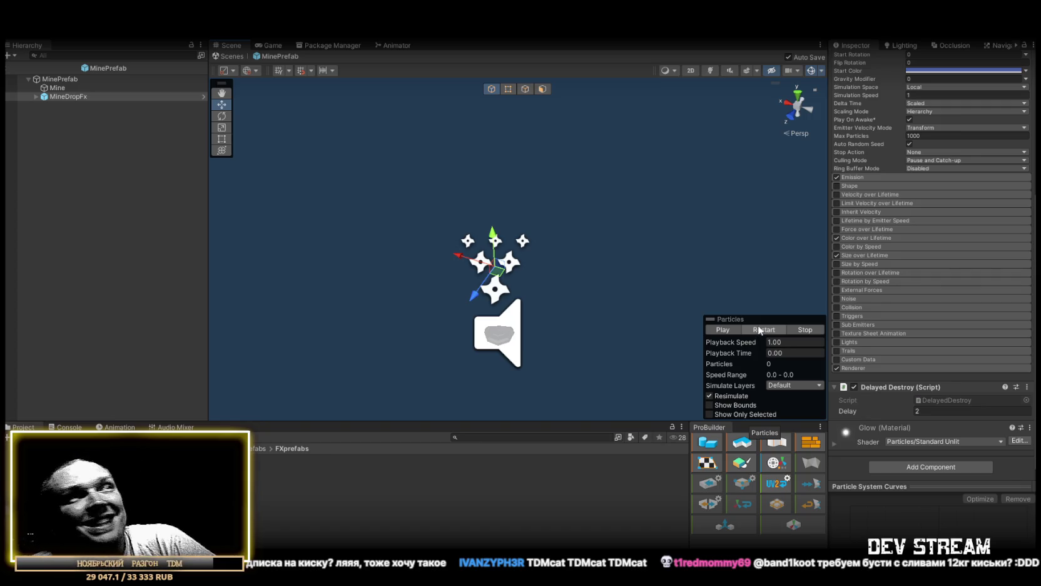
mouse_move(692, 231)
left_mouse_down()
mouse_move(535, 262)
mouse_move(507, 280)
mouse_move(736, 316)
left_mouse_up()
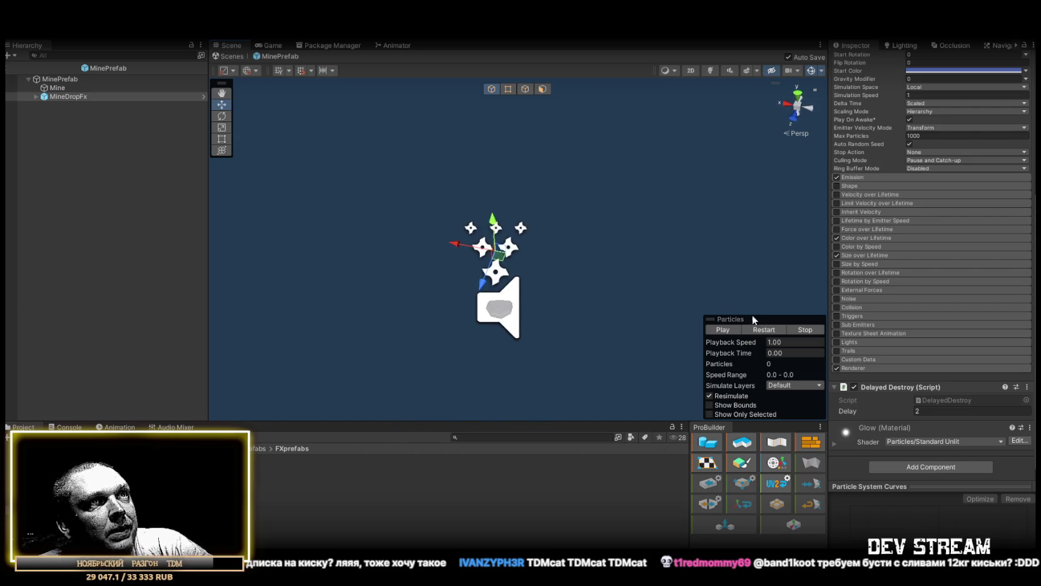
left_click(762, 330)
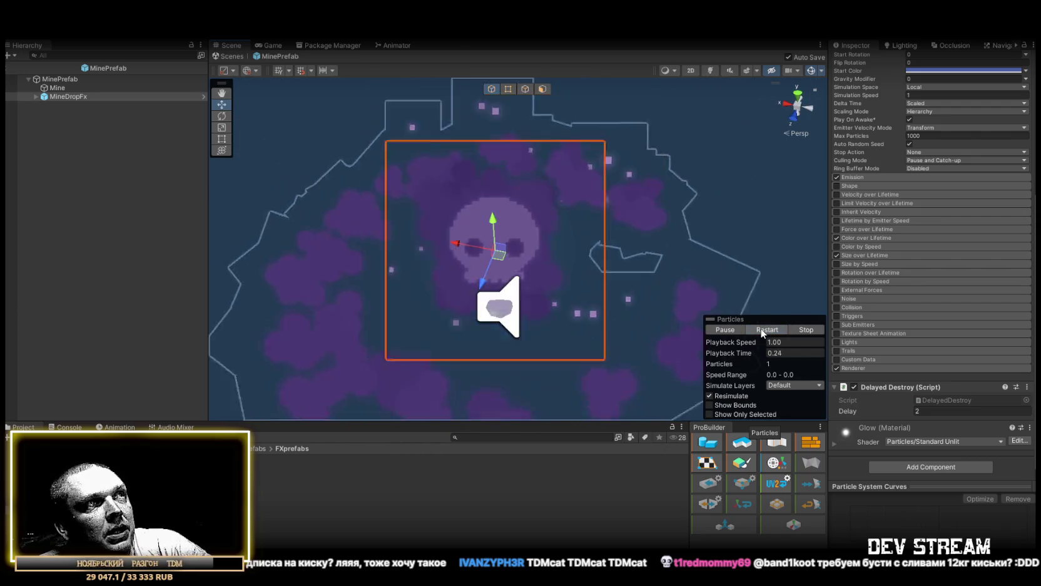
scroll(543, 237, "up", 4)
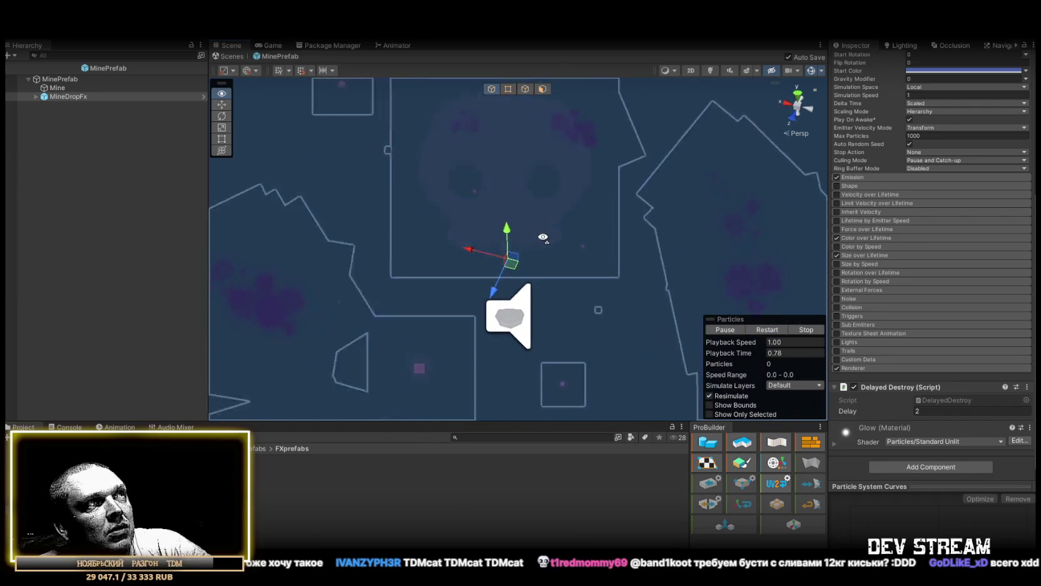
left_click(231, 57)
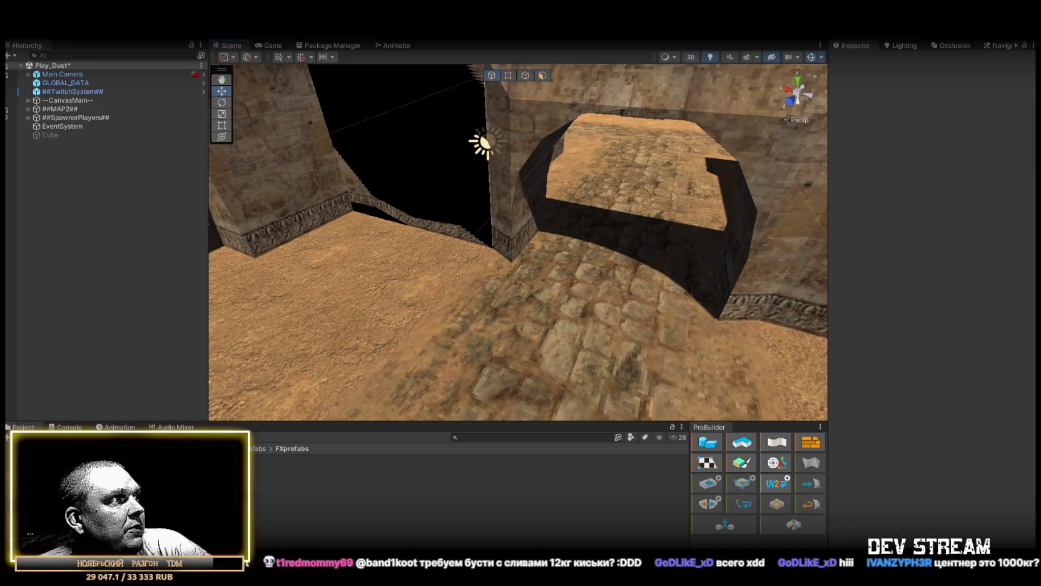
- Open the TRCchaters prefab, collapse Character Health and Actor, and scroll to the MineDrop buff
double_click(275, 458)
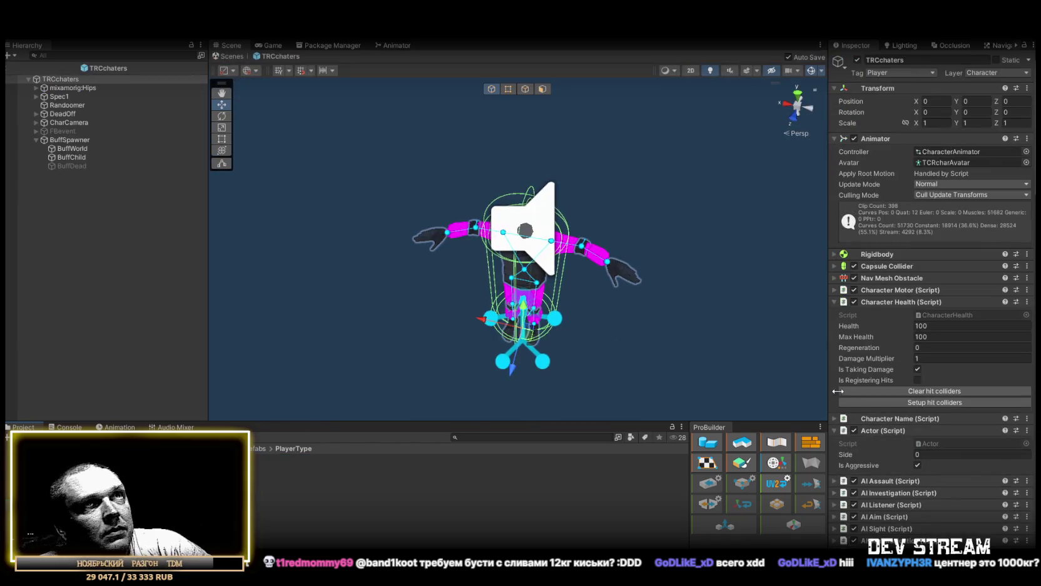
left_click(832, 301)
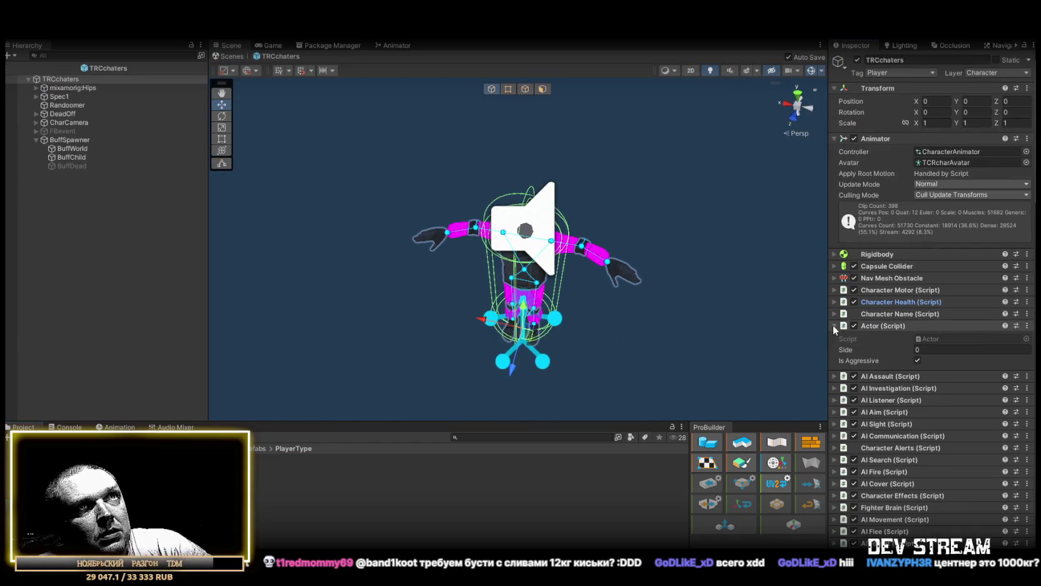
left_click(833, 325)
scroll(919, 438, "down", 10)
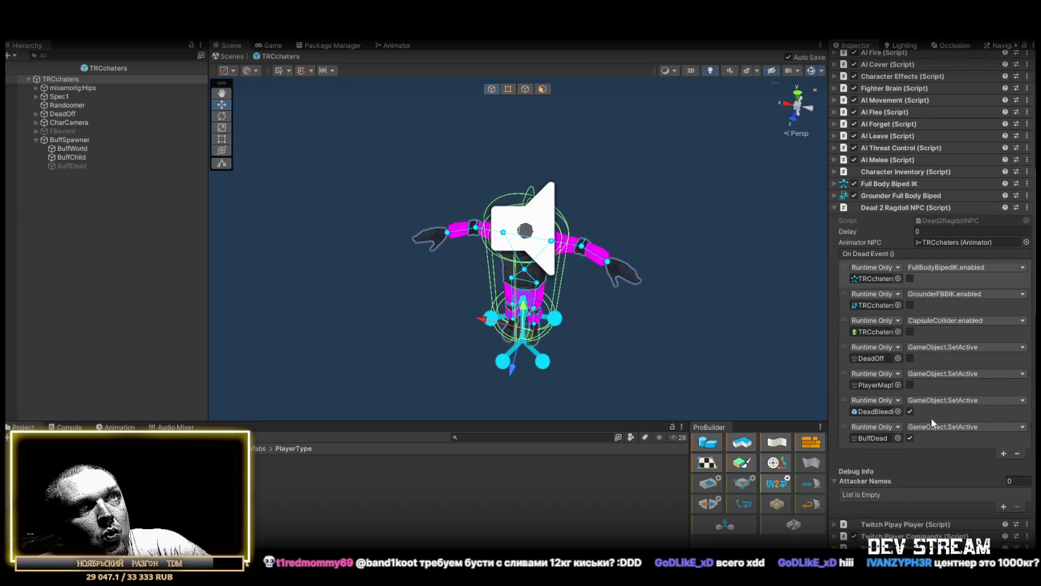
scroll(929, 413, "down", 15)
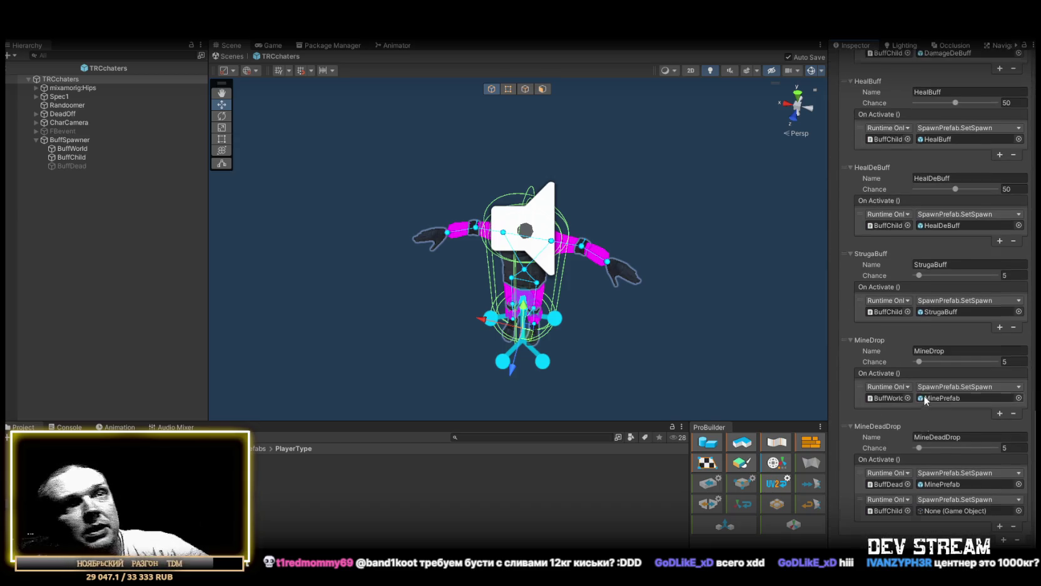
scroll(923, 397, "down", 1)
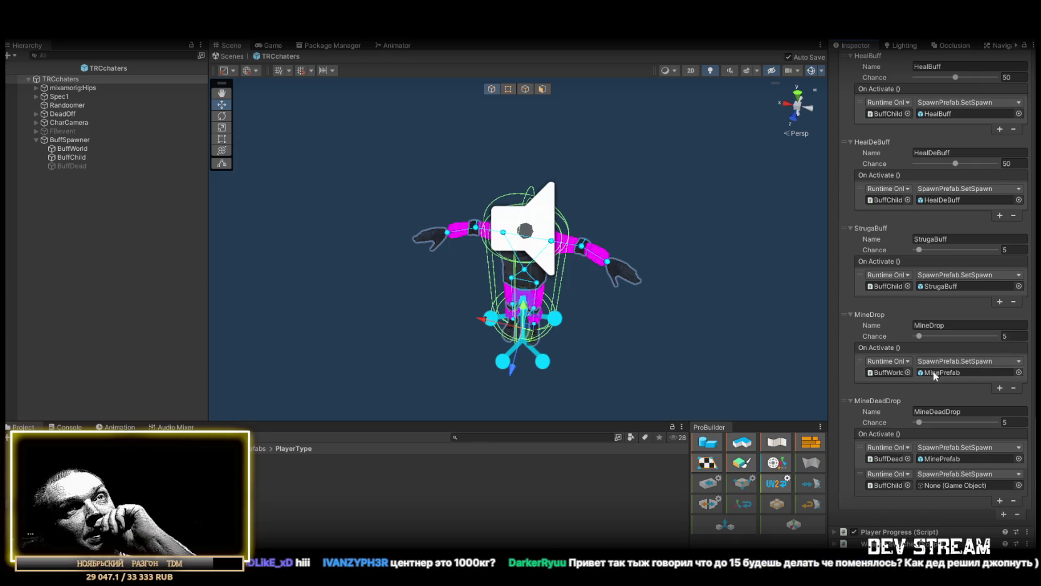
left_click(939, 325)
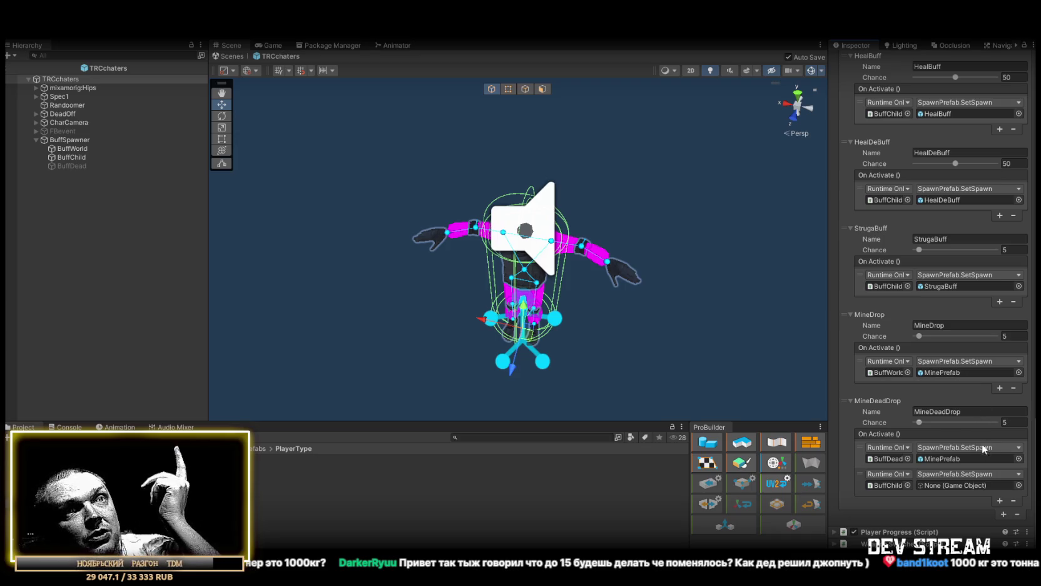
- Assign MineDropFx from FXprefabs to MineDeadDrop's second SetSpawn on BuffChild
left_click(884, 486)
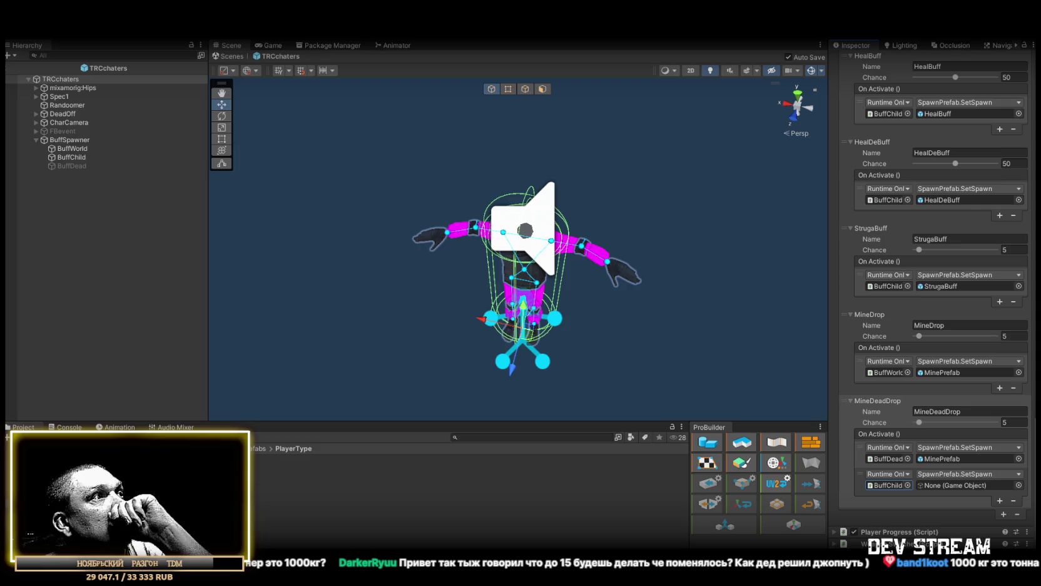
left_click(75, 488)
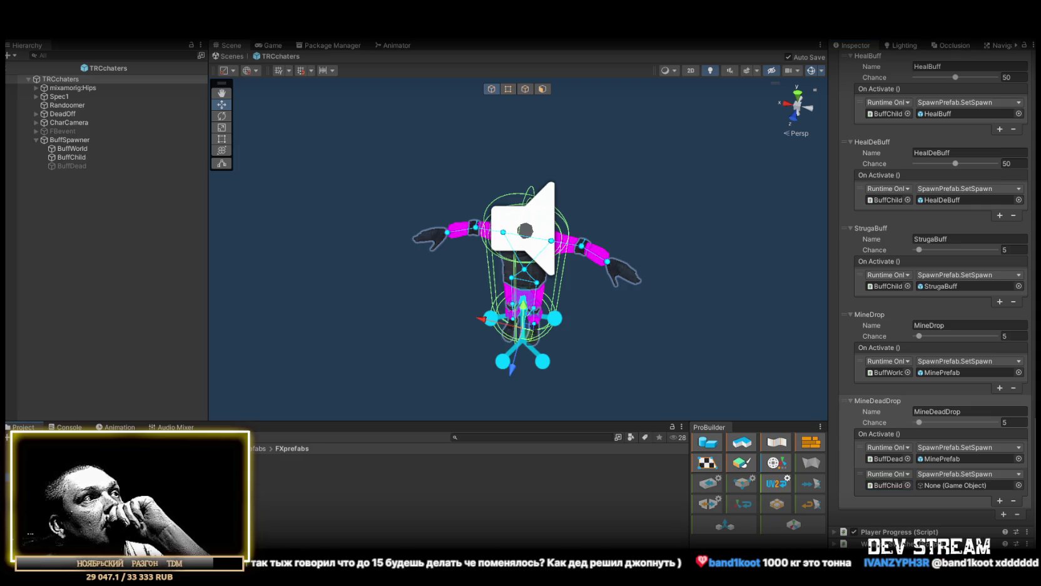
left_click_drag(125, 482, 959, 485)
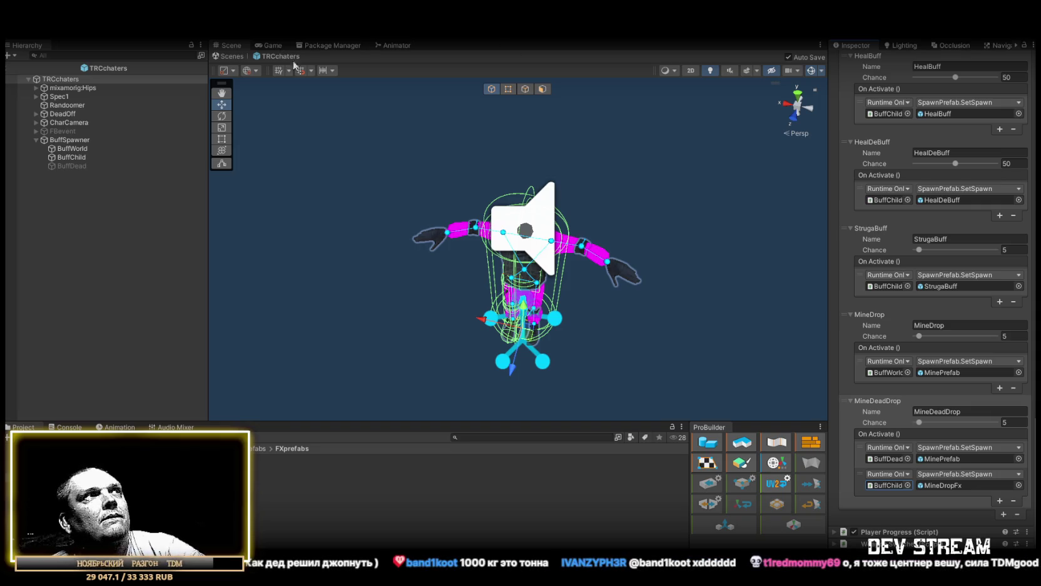
- Leave the TRCchaters prefab for Play_Dust and fly around the map
left_click(226, 57)
mouse_move(406, 226)
left_mouse_down()
mouse_move(404, 260)
mouse_move(439, 259)
left_mouse_up()
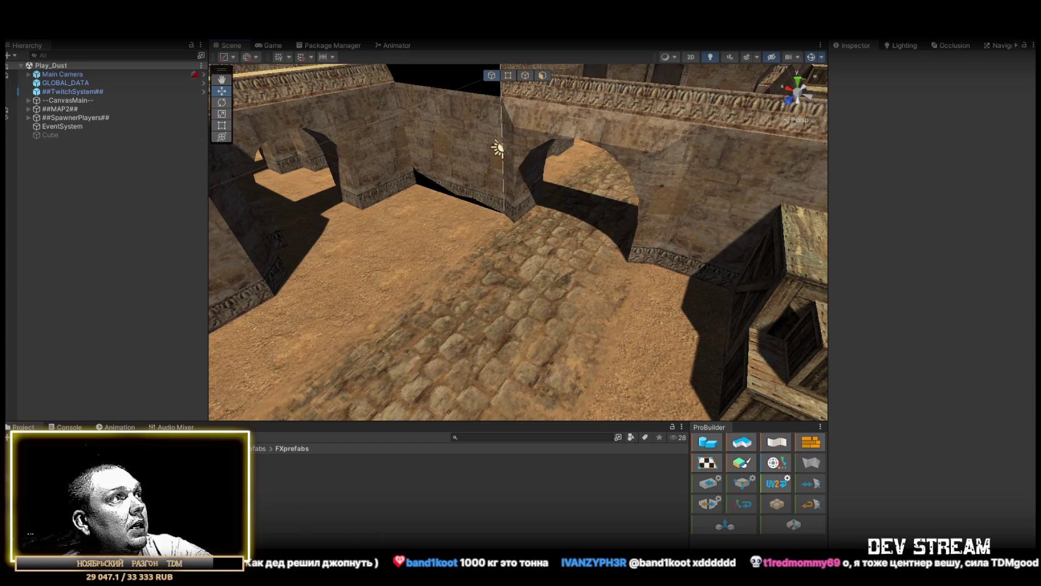
- Browse to the PlayerType folder and open the TRCchaters prefab
left_click(63, 485)
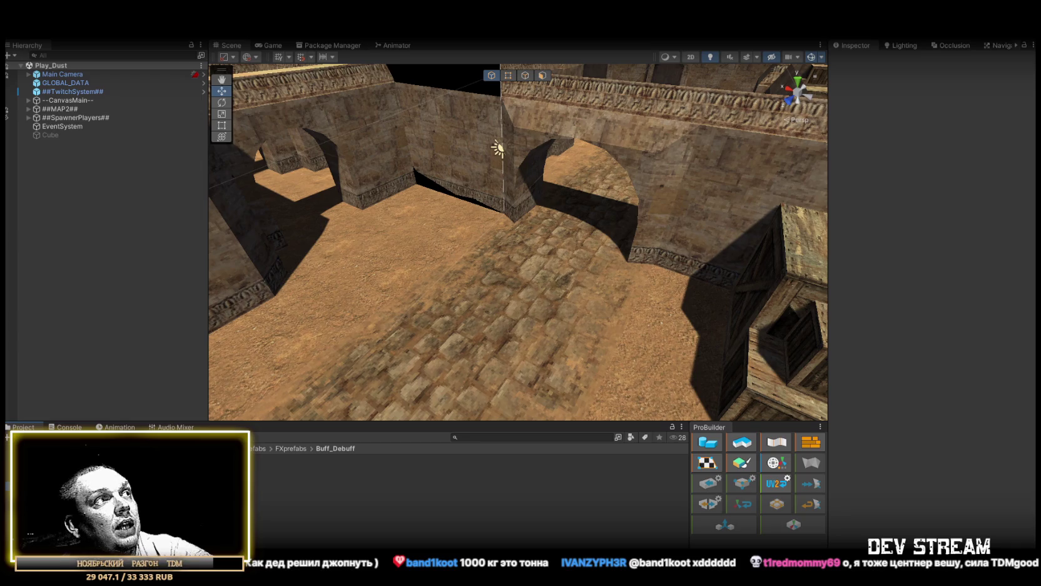
left_click(56, 504)
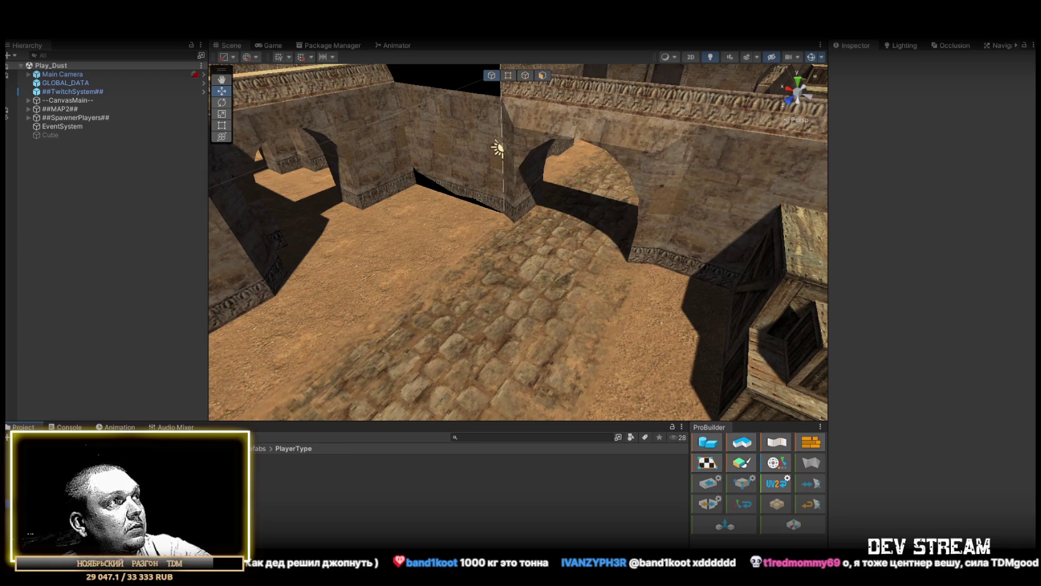
double_click(393, 461)
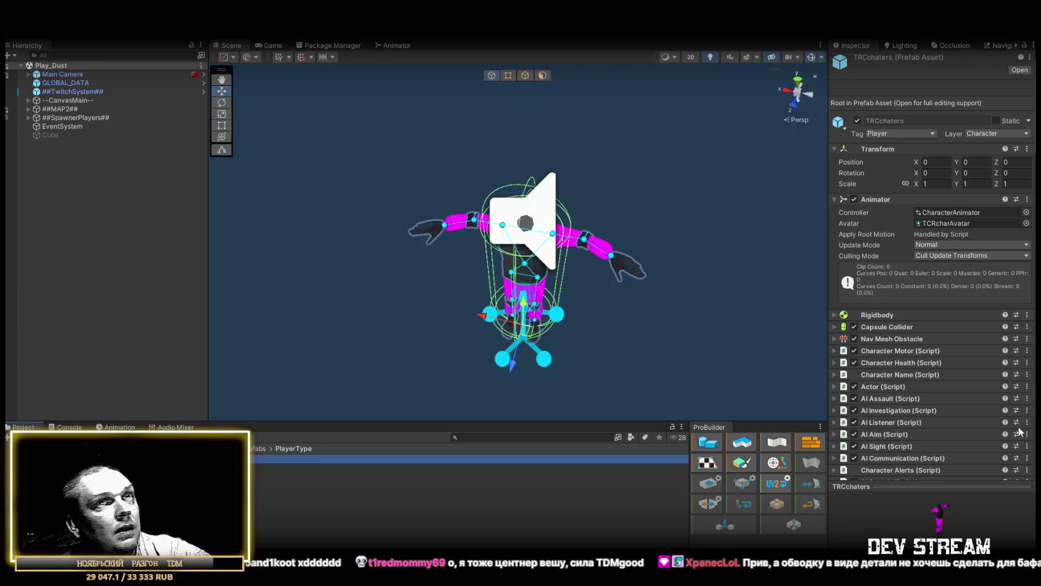
scroll(944, 376, "down", 15)
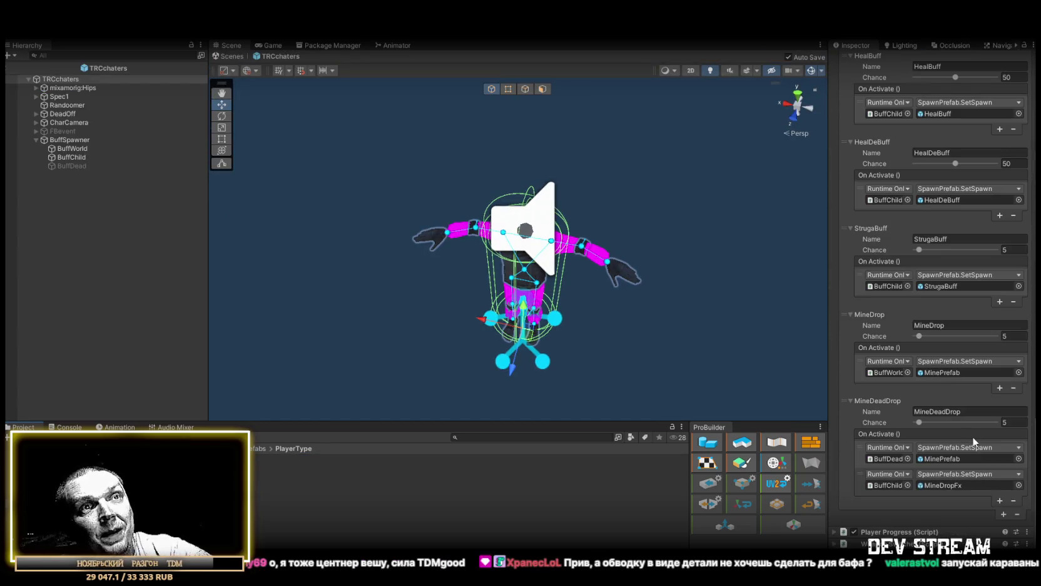
- Duplicate MineDeadDrop as a new KnifeMaster buff and remove its first On Activate listener
left_click(1003, 512)
scroll(966, 436, "down", 5)
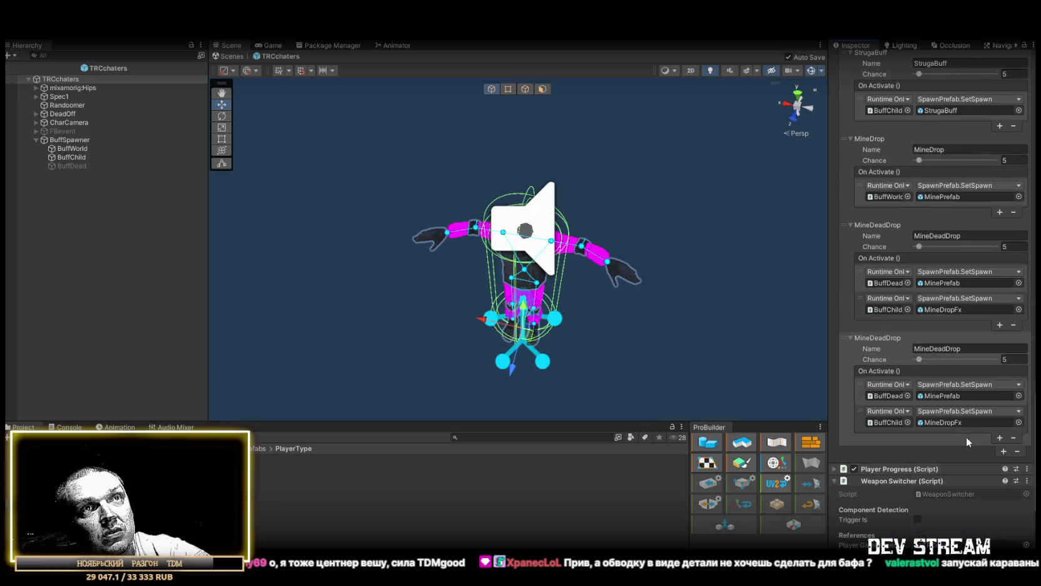
double_click(971, 348)
type("nife")
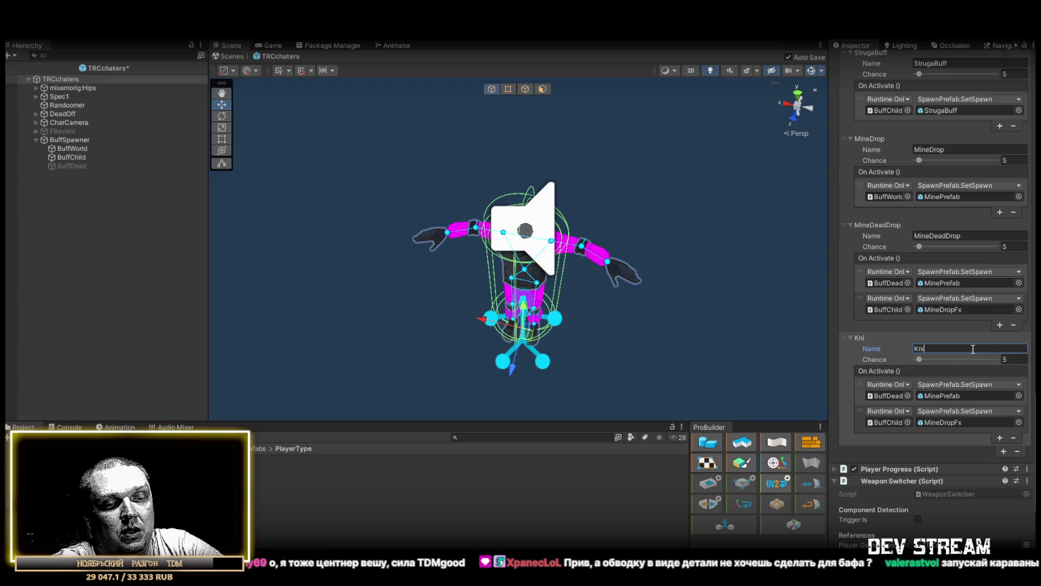
type("Master")
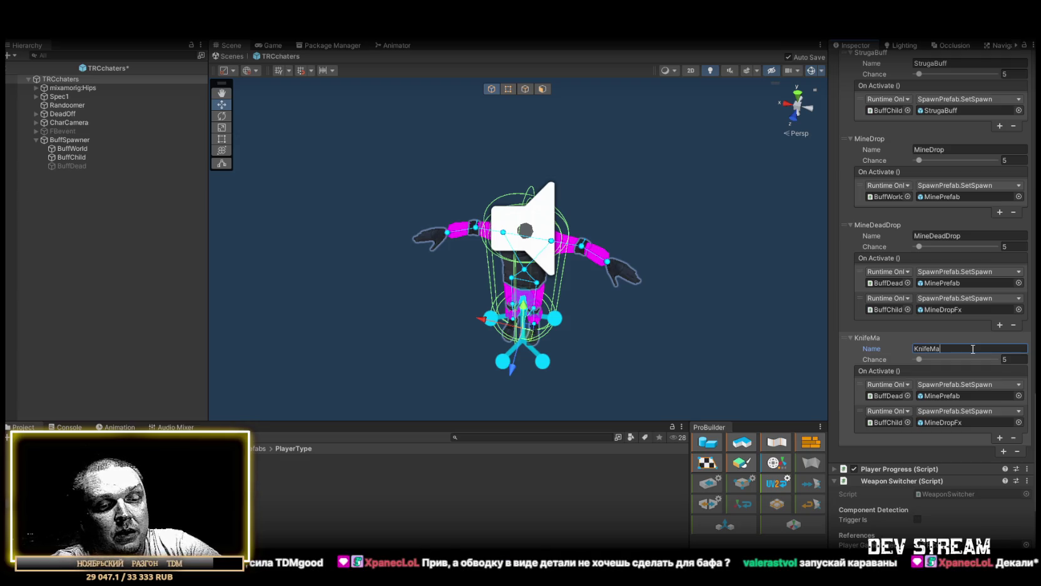
left_click(988, 395)
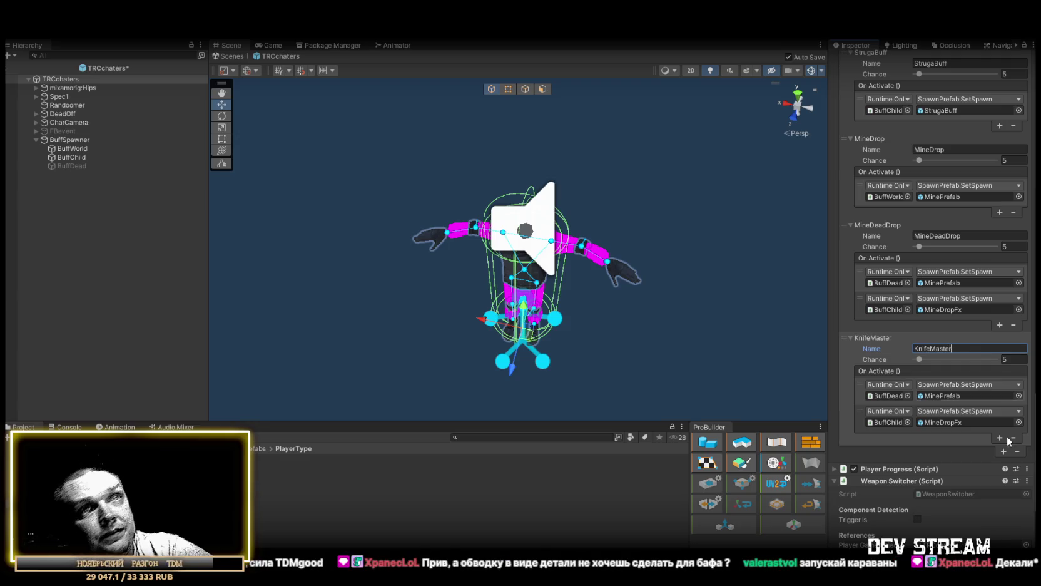
left_click(1014, 438)
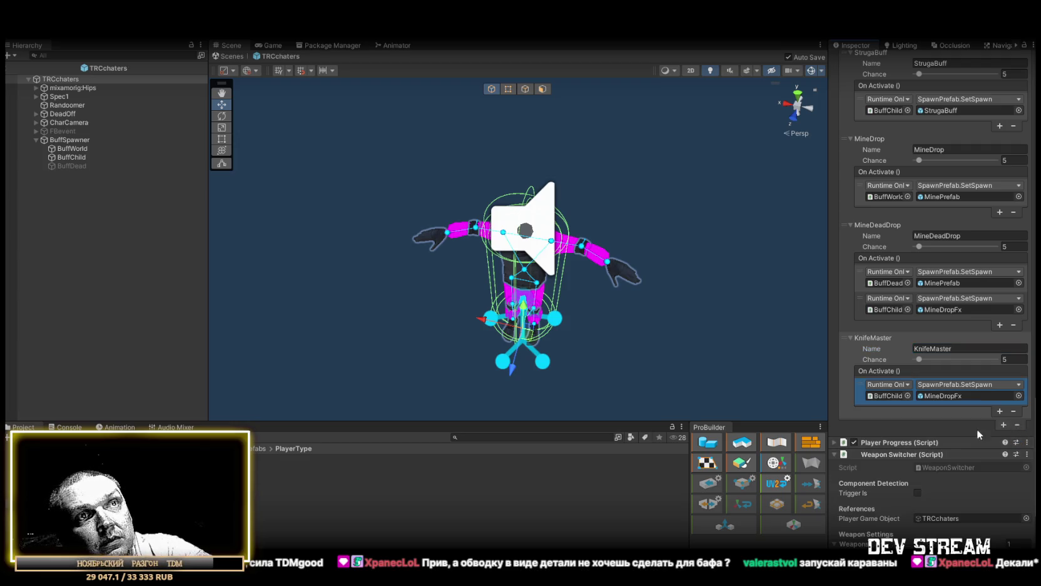
- Point KnifeMaster's listener at the character, calling WeaponSwitcher.SwitchWeapon with argument 0
scroll(899, 469, "down", 3)
mouse_move(75, 143)
left_mouse_down()
mouse_move(68, 94)
mouse_move(863, 213)
mouse_move(891, 284)
left_mouse_up()
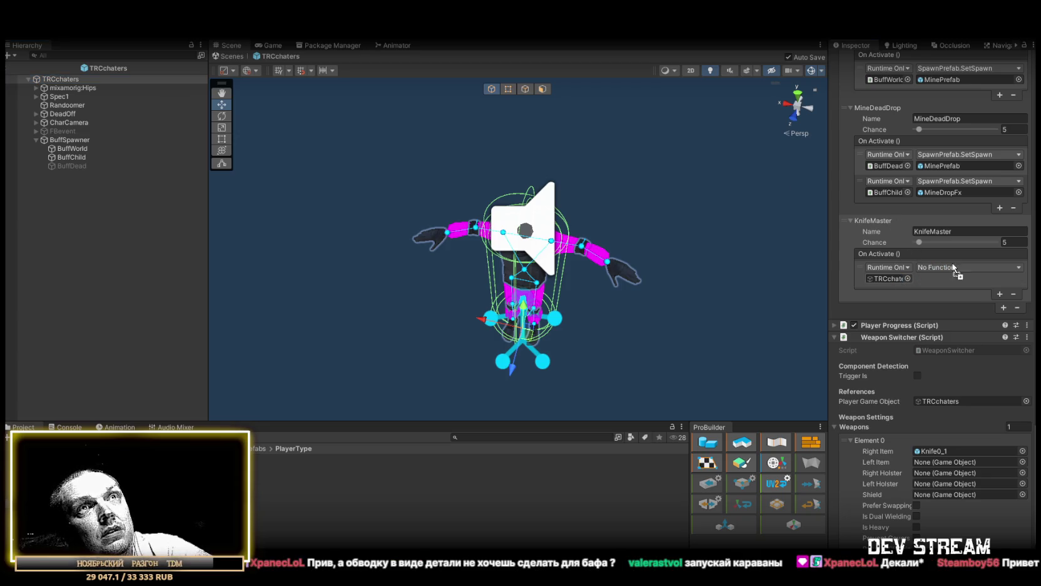
left_click(950, 265)
mouse_move(951, 434)
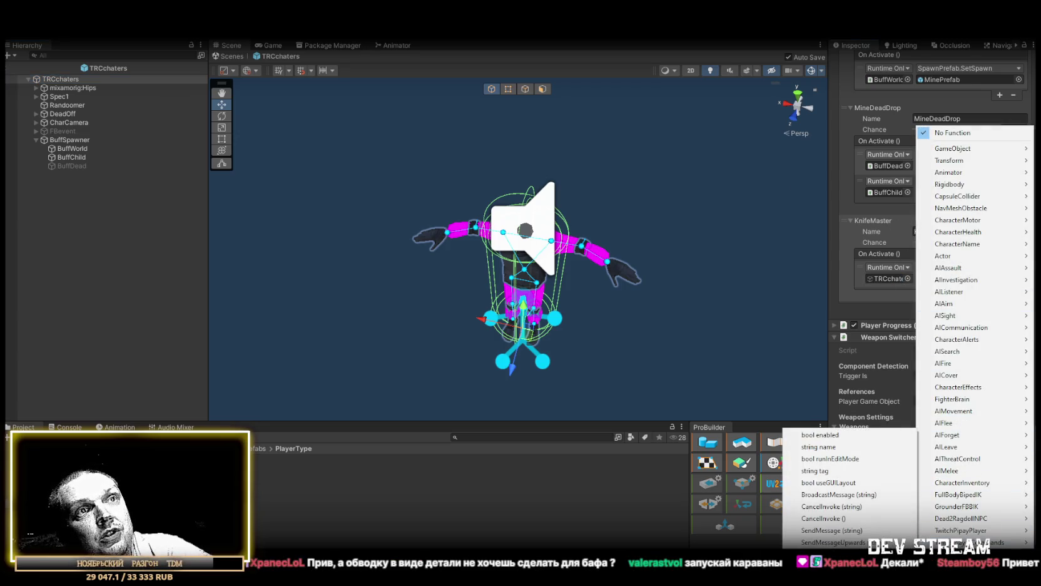
left_click(824, 541)
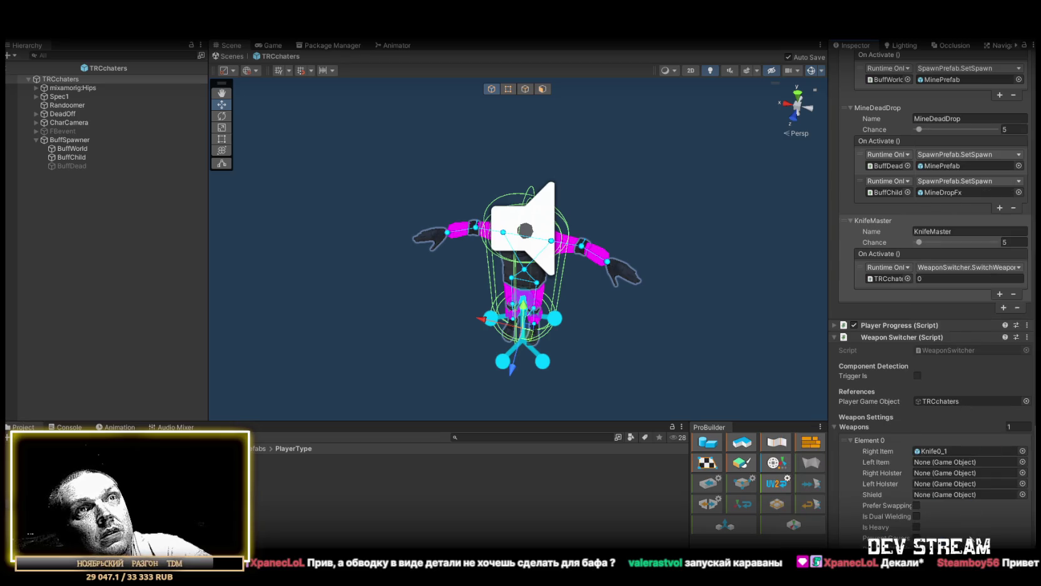
scroll(943, 504, "down", 3)
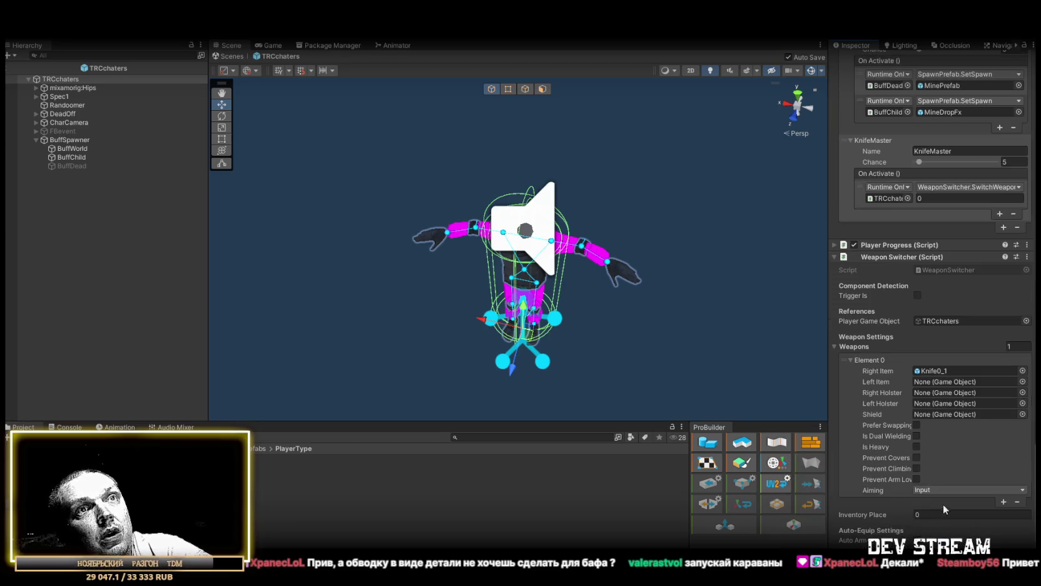
left_click(948, 371)
- Open the Knife0_1 weapon prefab and select its root object
double_click(948, 371)
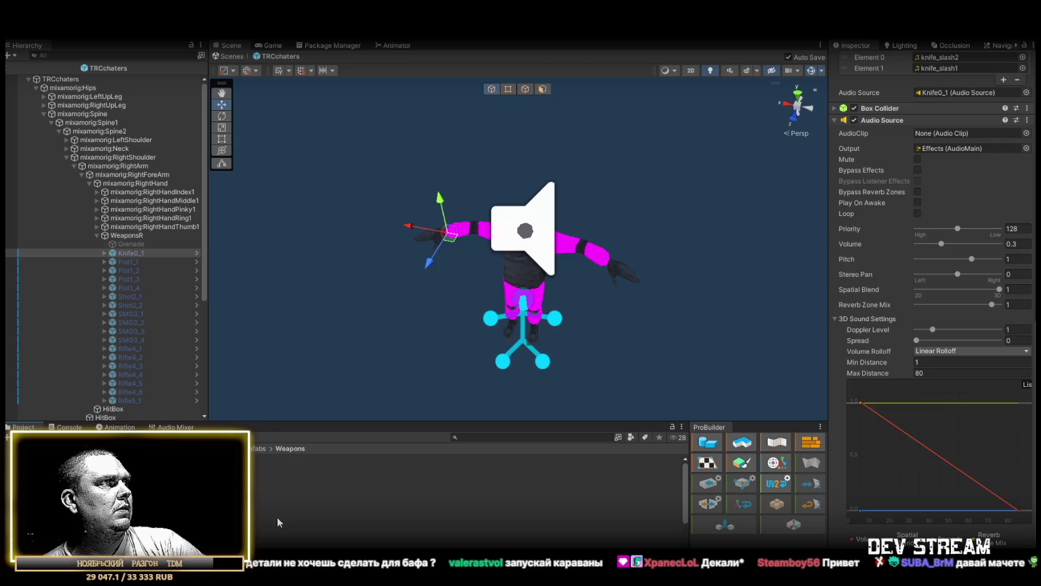
left_click(197, 252)
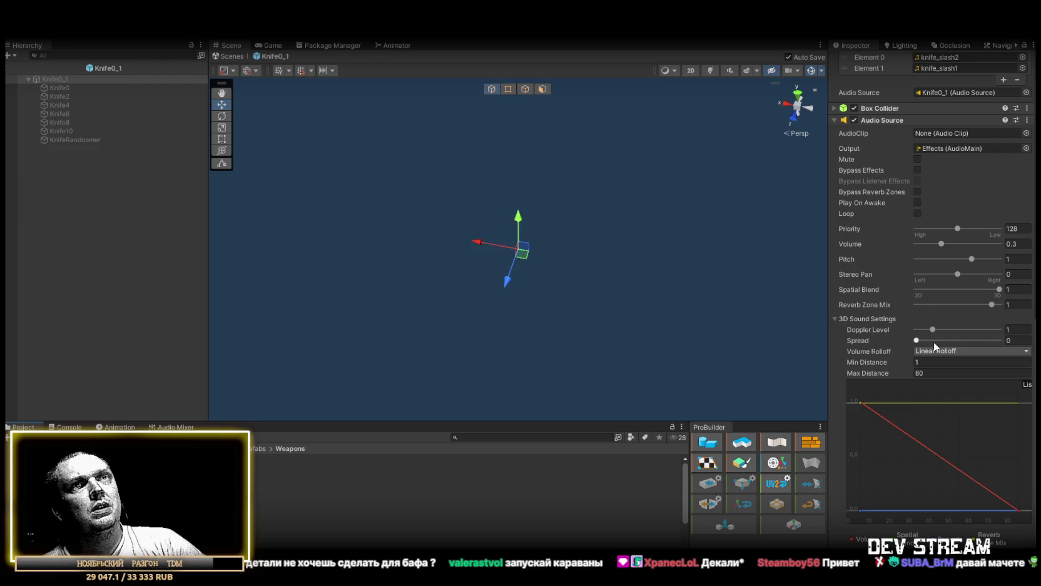
left_click(50, 81)
left_click(69, 139)
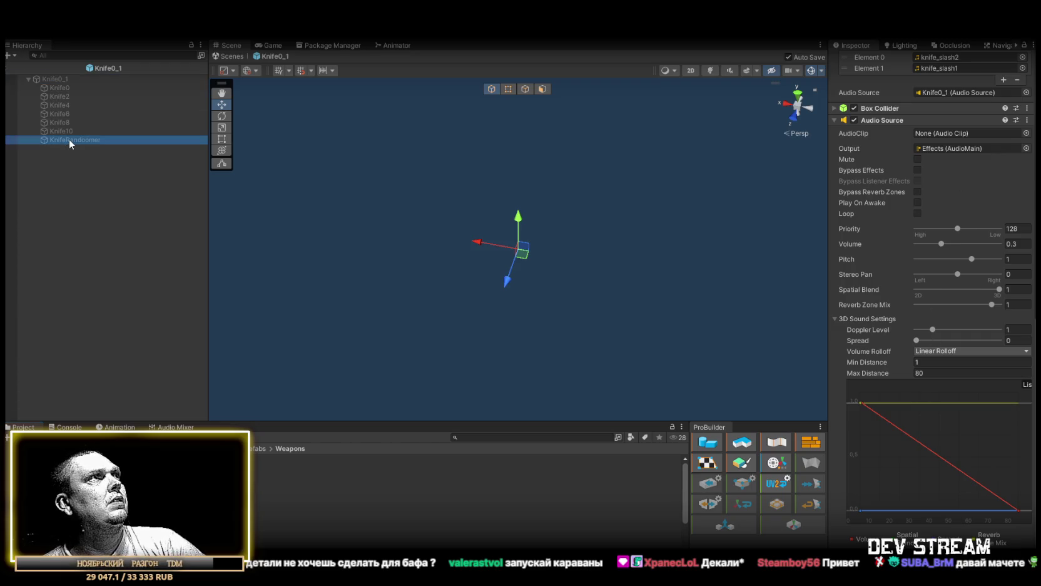
left_click(53, 77)
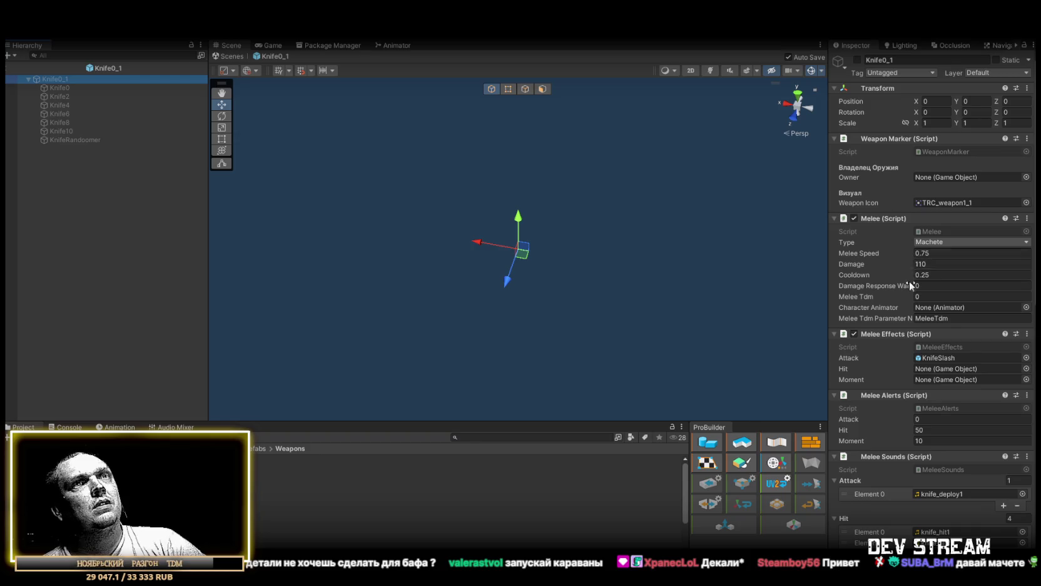
scroll(910, 285, "down", 5)
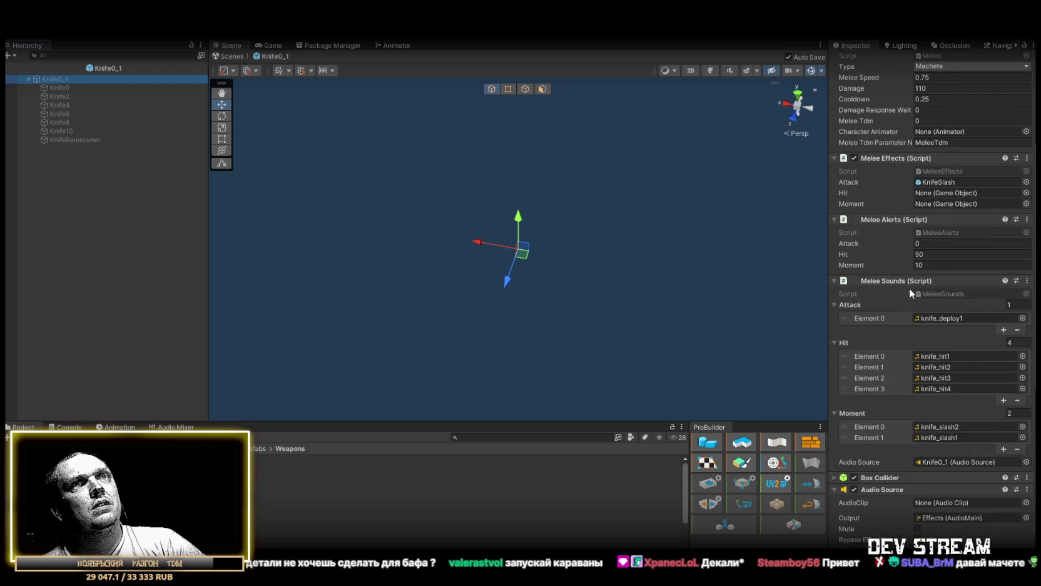
- Remove Melee Effects from Knife0_1, set Melee Alerts Attack to 200, and return to Play_Dust
left_click(1027, 158)
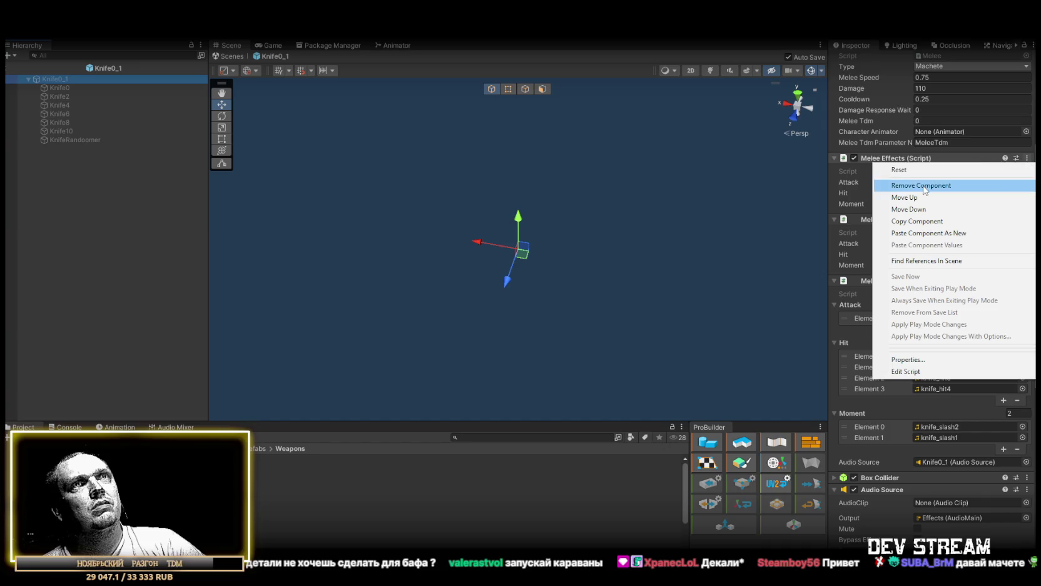
left_click(923, 186)
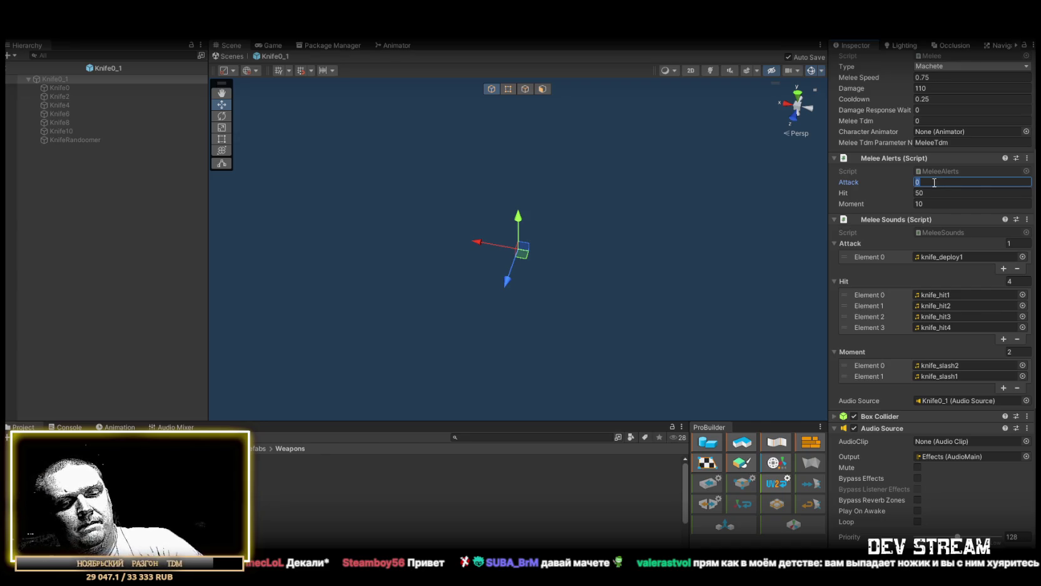
type("200")
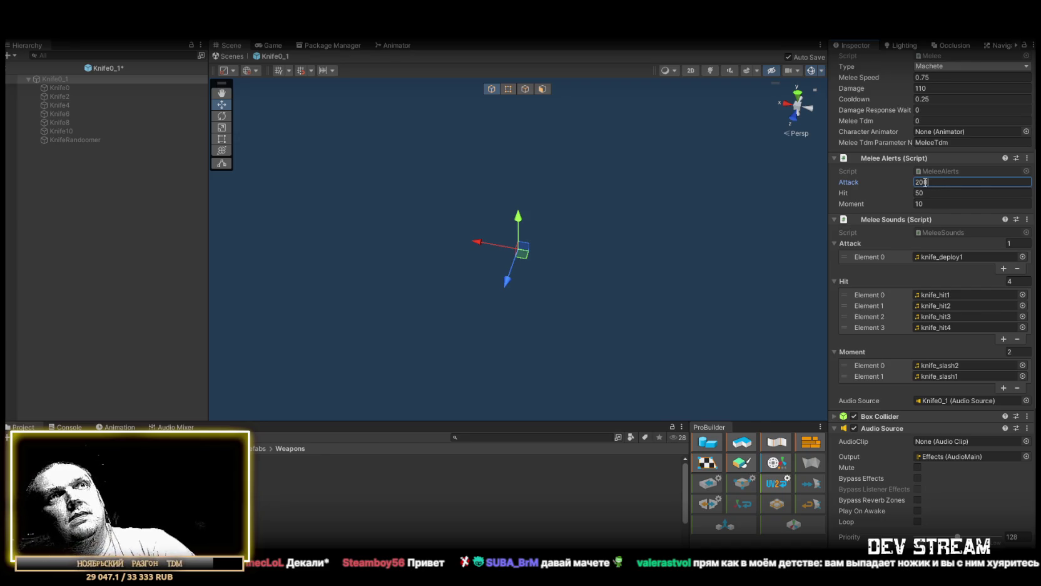
scroll(942, 307, "down", 5)
scroll(933, 348, "down", 3)
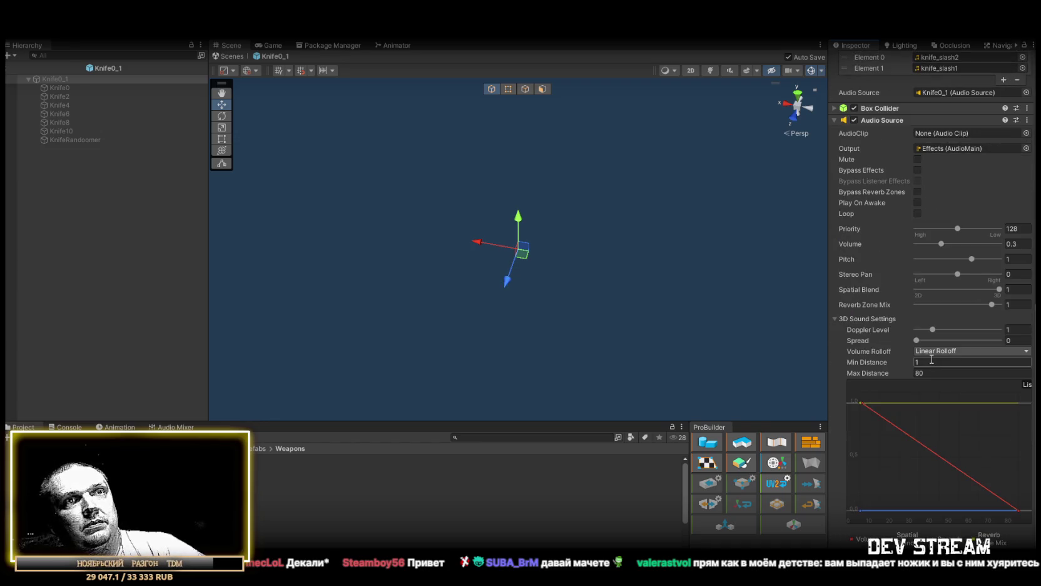
scroll(925, 344, "up", 7)
scroll(870, 247, "up", 2)
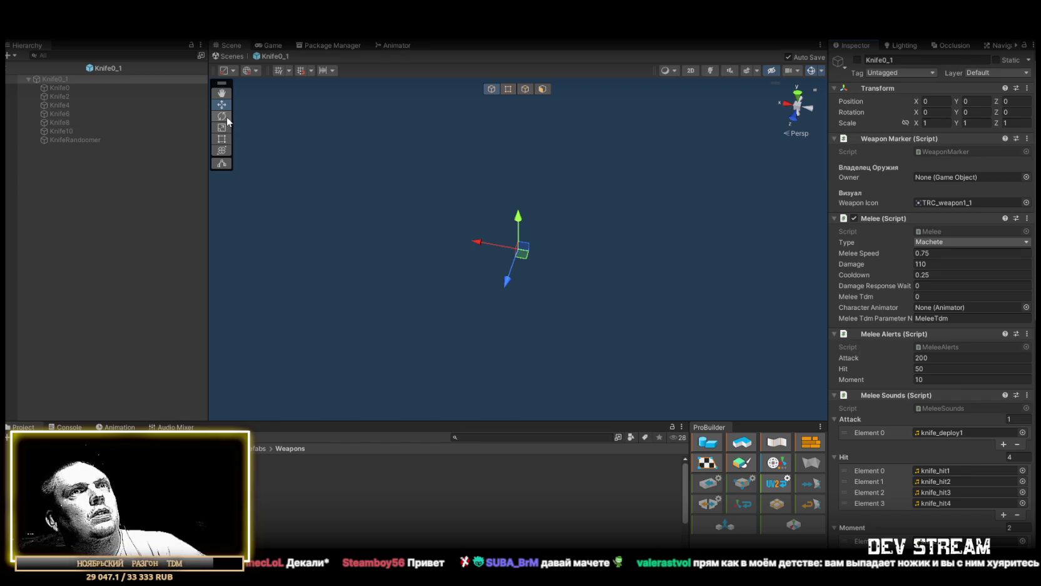
left_click(231, 58)
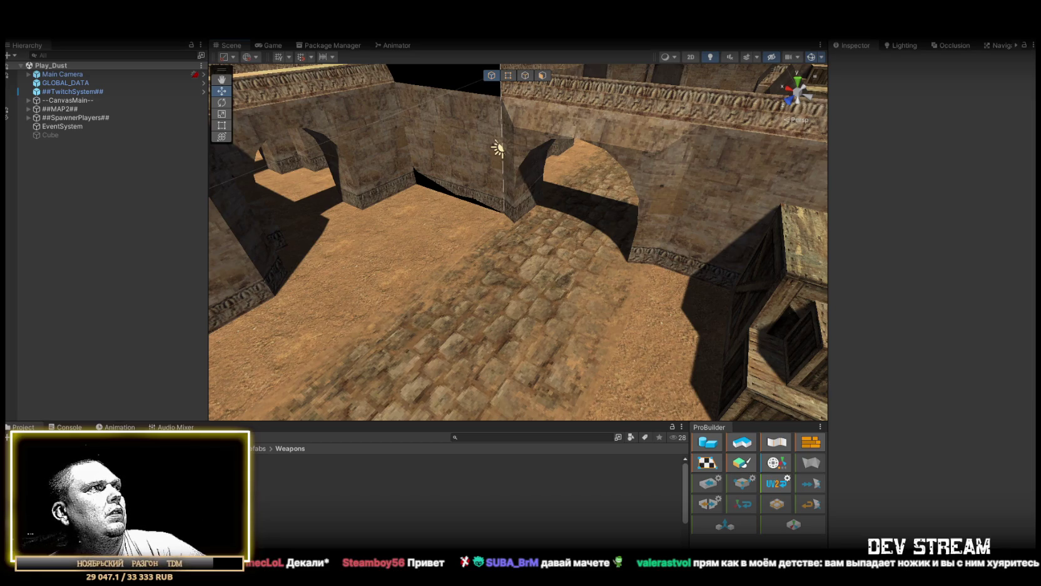
- Reopen TRCchaters and inspect Knife0_1 and the Pist1_2 Gun Alerts settings
double_click(281, 459)
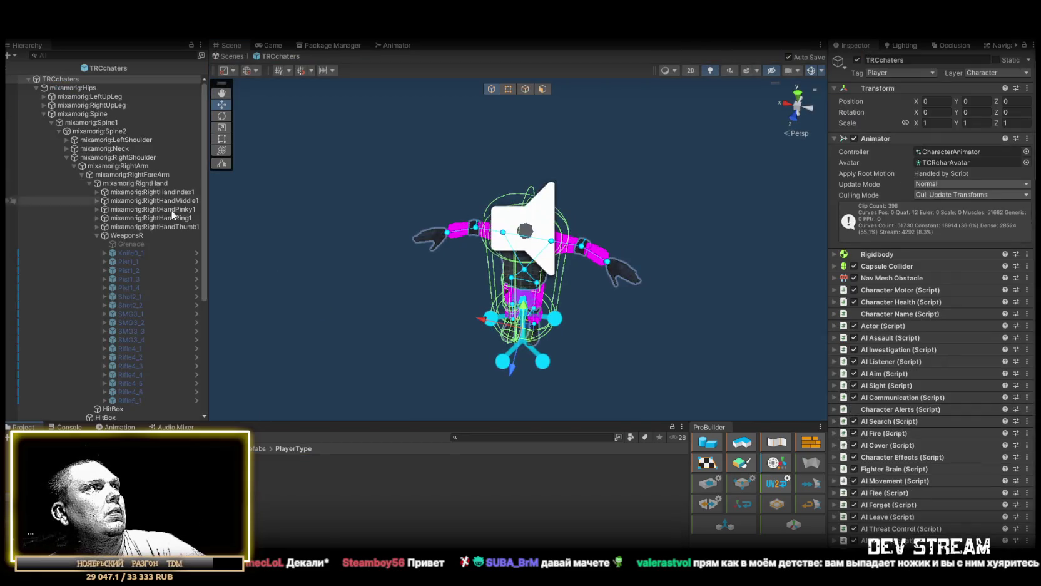
left_click(144, 253)
scroll(929, 358, "down", 2)
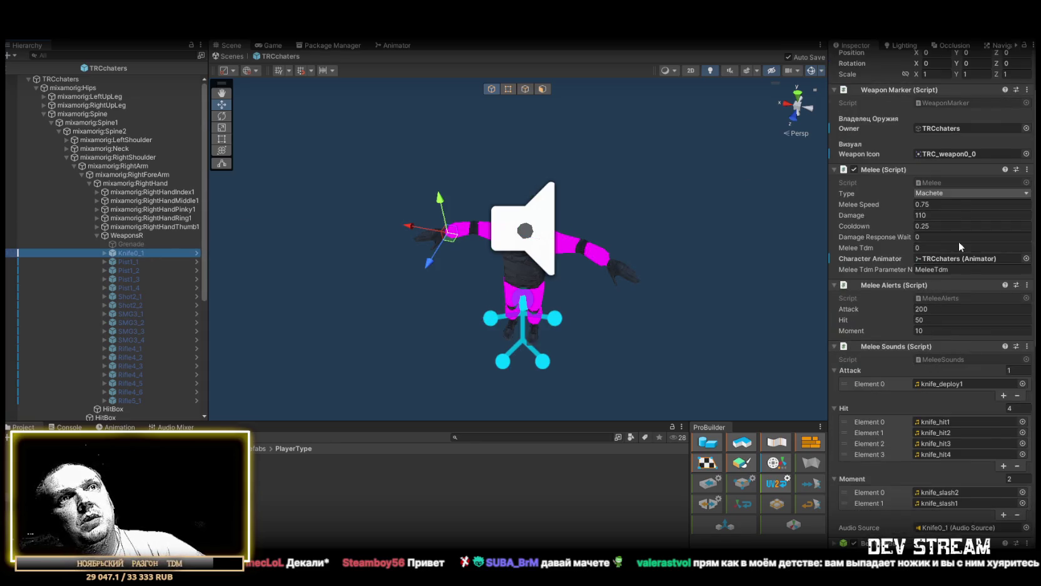
scroll(977, 352, "down", 2)
left_click(128, 270)
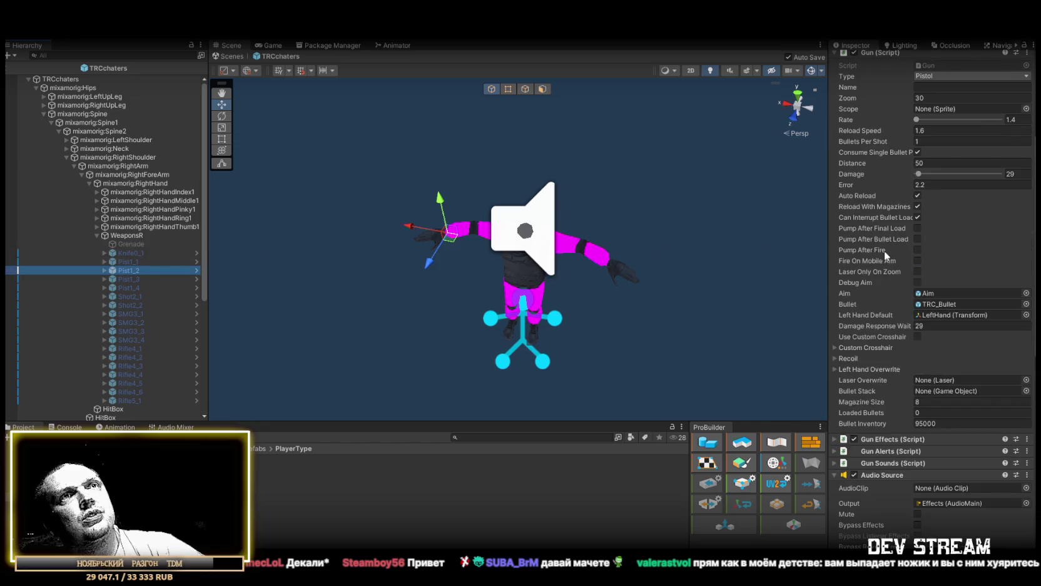
scroll(879, 249, "down", 2)
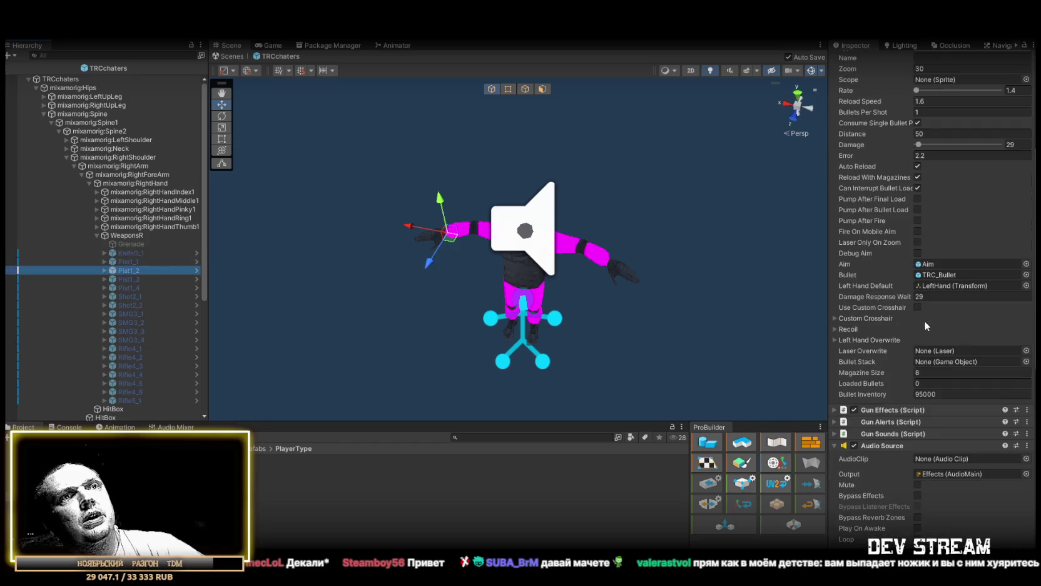
left_click(837, 422)
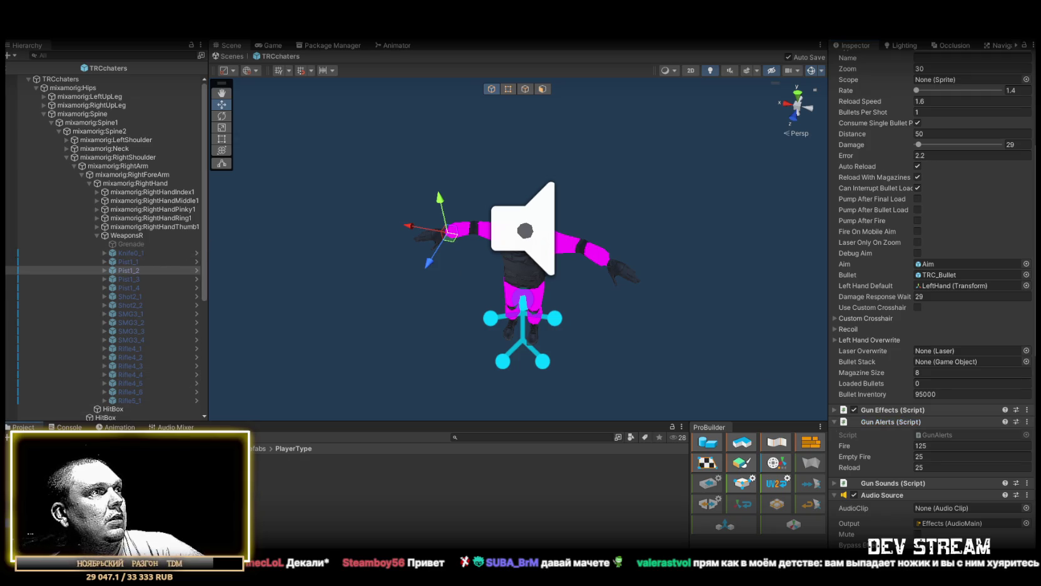
- Lower the knife melee asset's Attack alert to 125 and return to Play_Dust
left_click(550, 475)
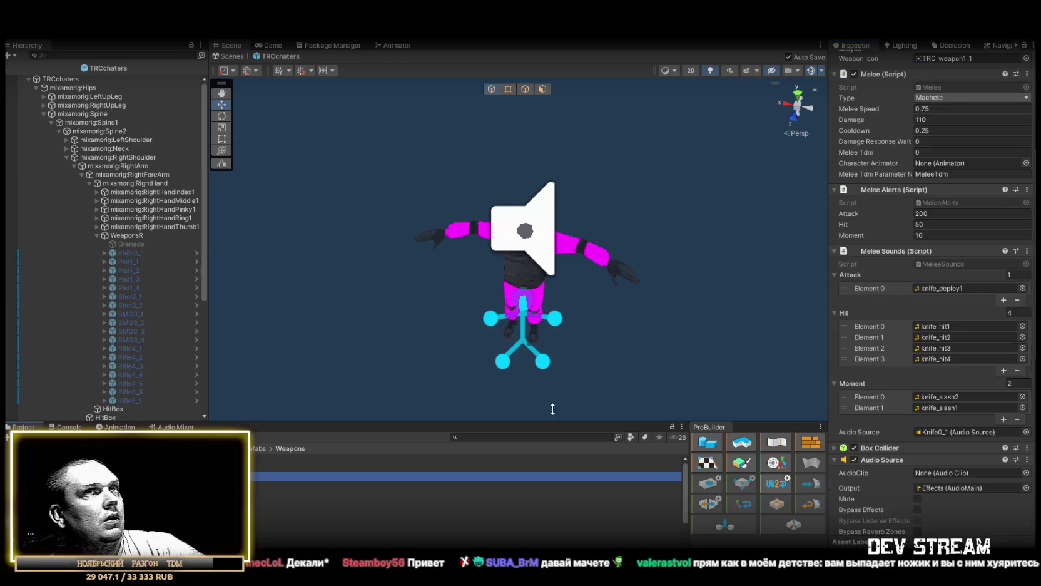
left_click(945, 213)
type("125")
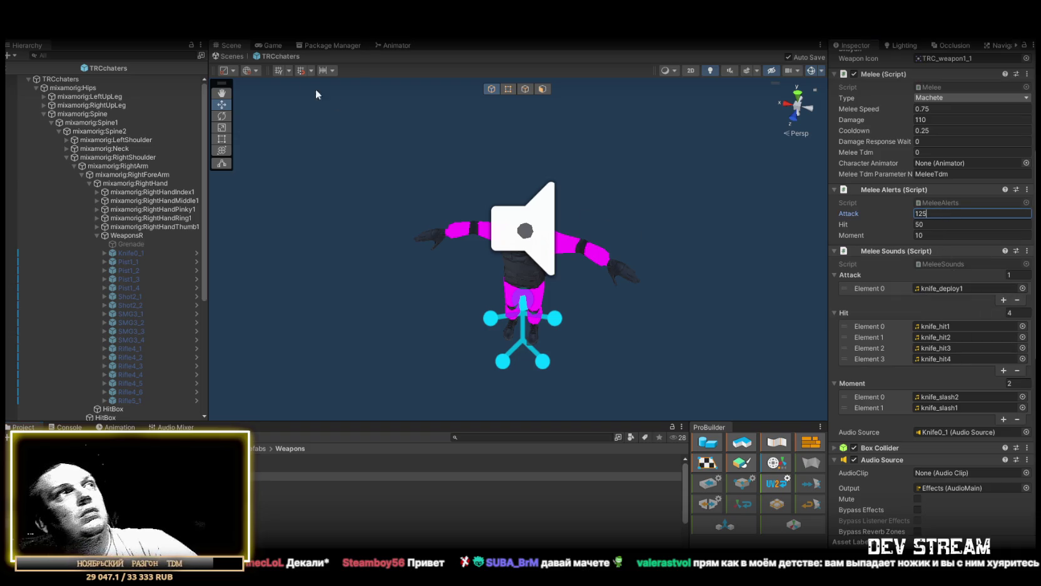
left_click(224, 56)
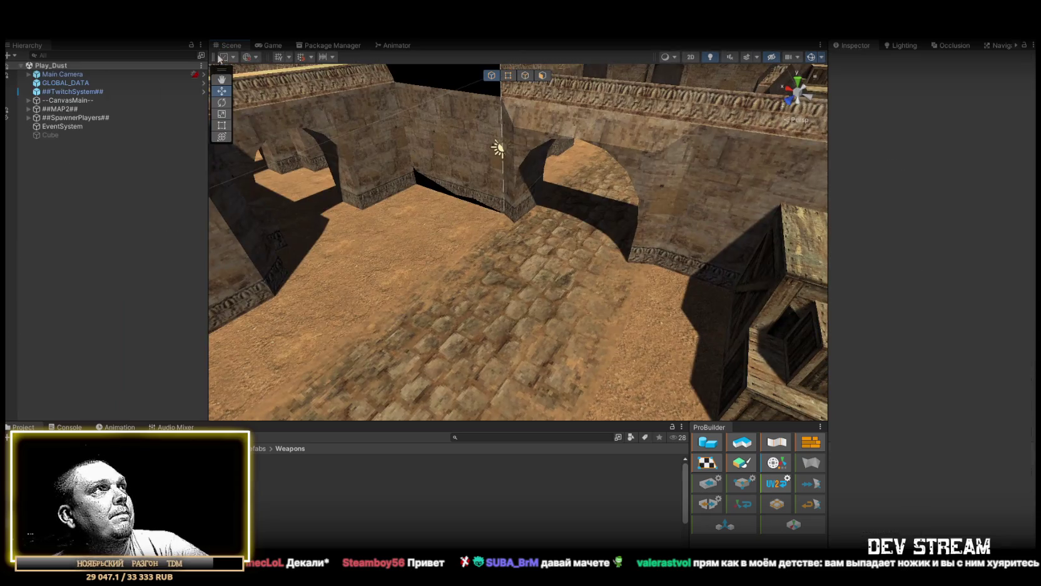
- Open the TRChaters bot prefab and set the KnifeMaster buff Chance to 1
left_click(59, 74)
scroll(965, 441, "down", 2)
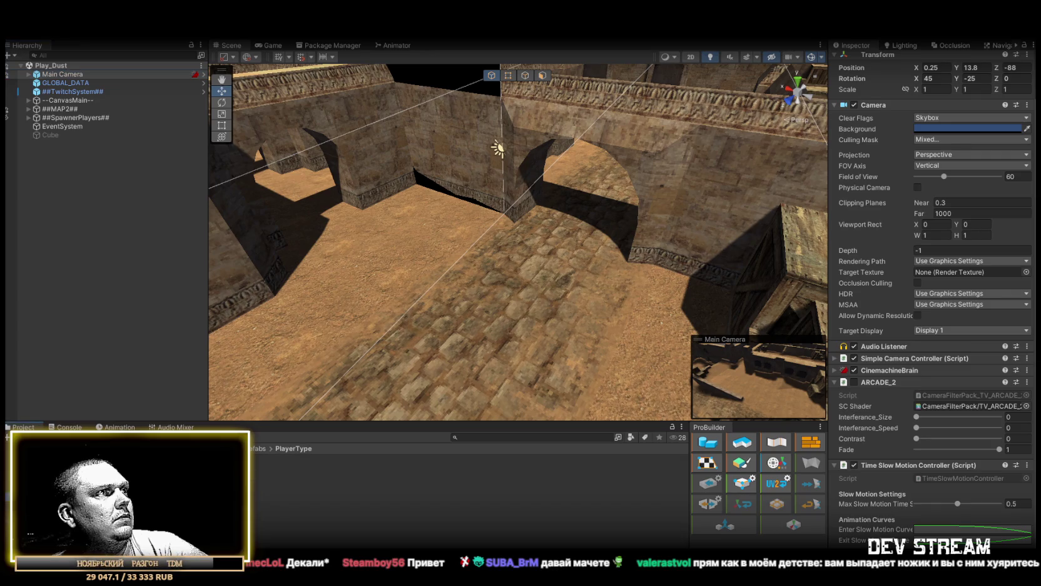
left_click(375, 459)
scroll(932, 401, "down", 10)
scroll(926, 401, "down", 15)
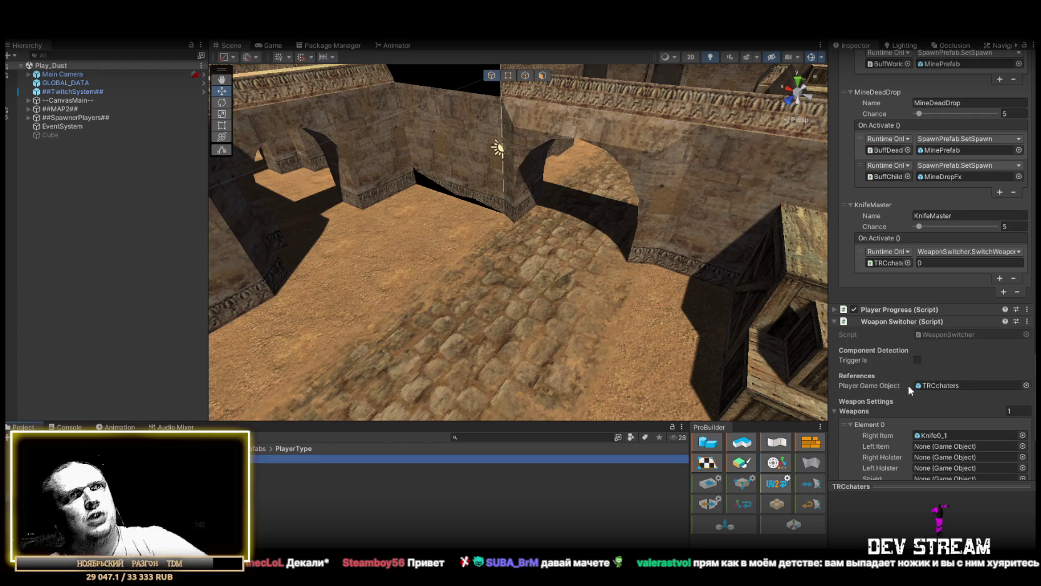
scroll(910, 382, "down", 5)
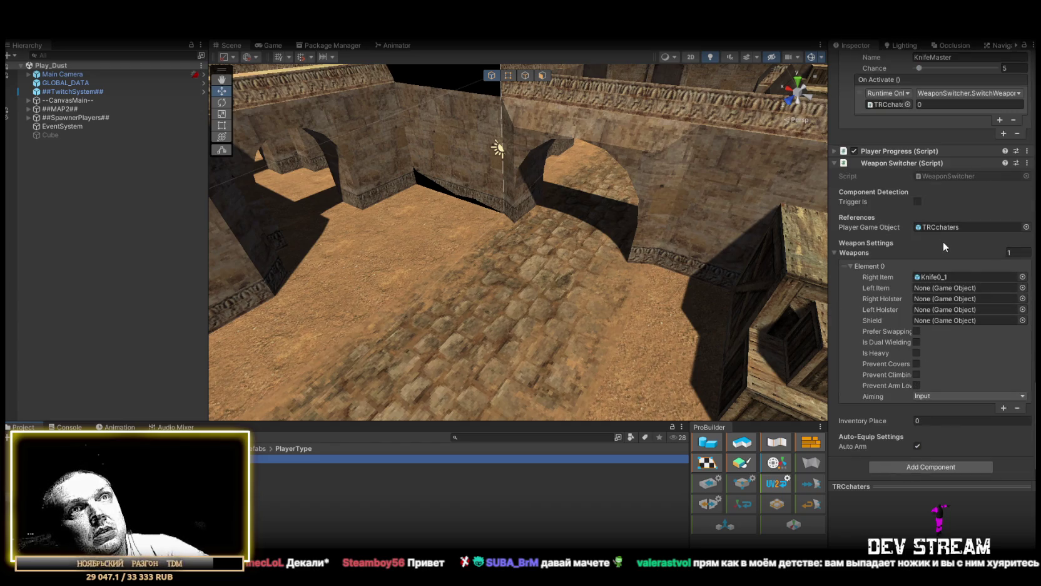
scroll(944, 244, "up", 5)
scroll(949, 234, "up", 3)
left_click(1020, 302)
type("1")
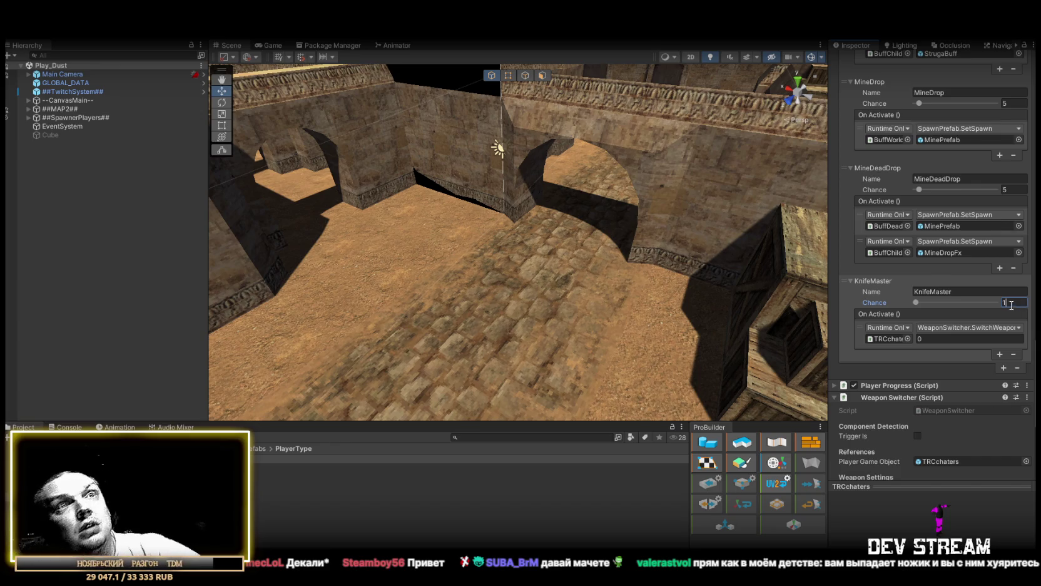
scroll(909, 404, "down", 5)
scroll(908, 404, "down", 2)
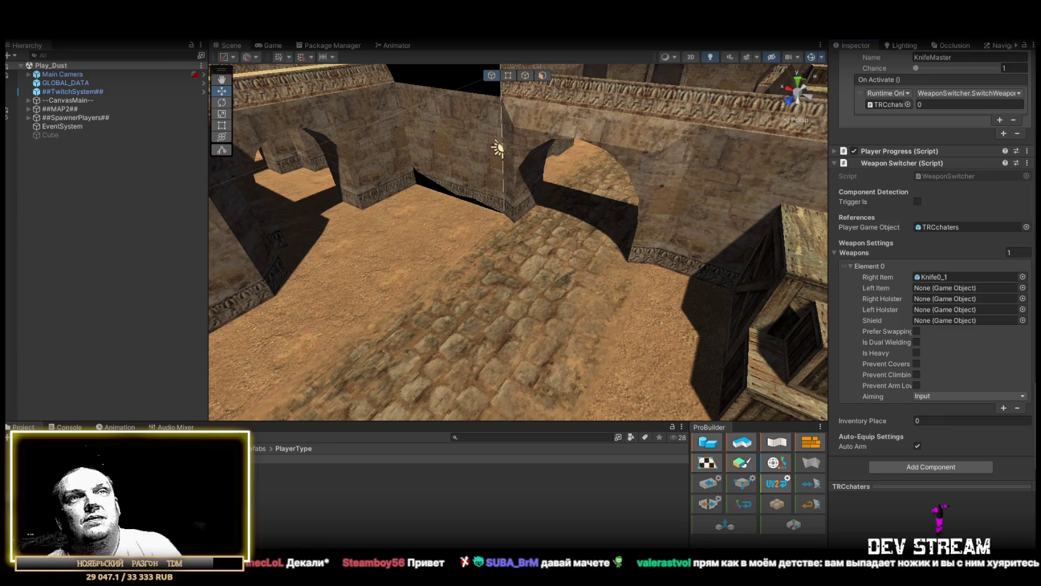
scroll(897, 277, "up", 5)
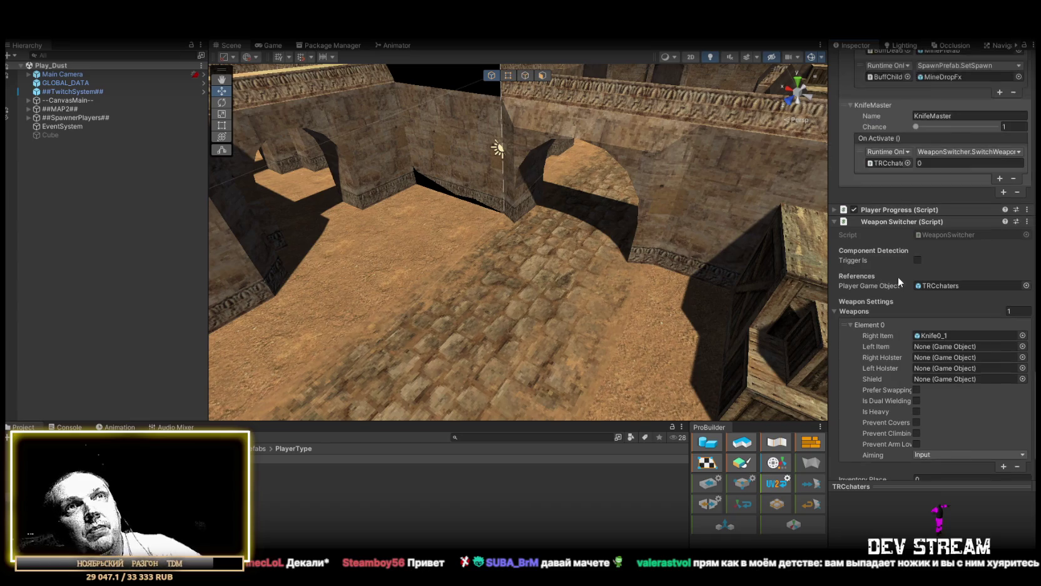
- Enter 25 as the Chance for both MineDrop and MineDeadDrop
scroll(958, 236, "up", 3)
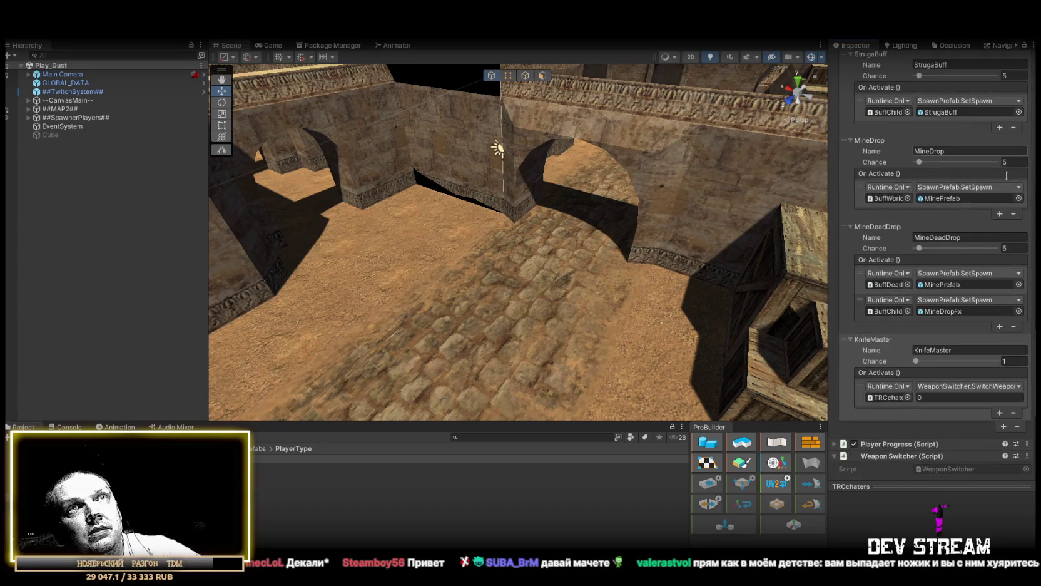
scroll(1009, 223, "up", 3)
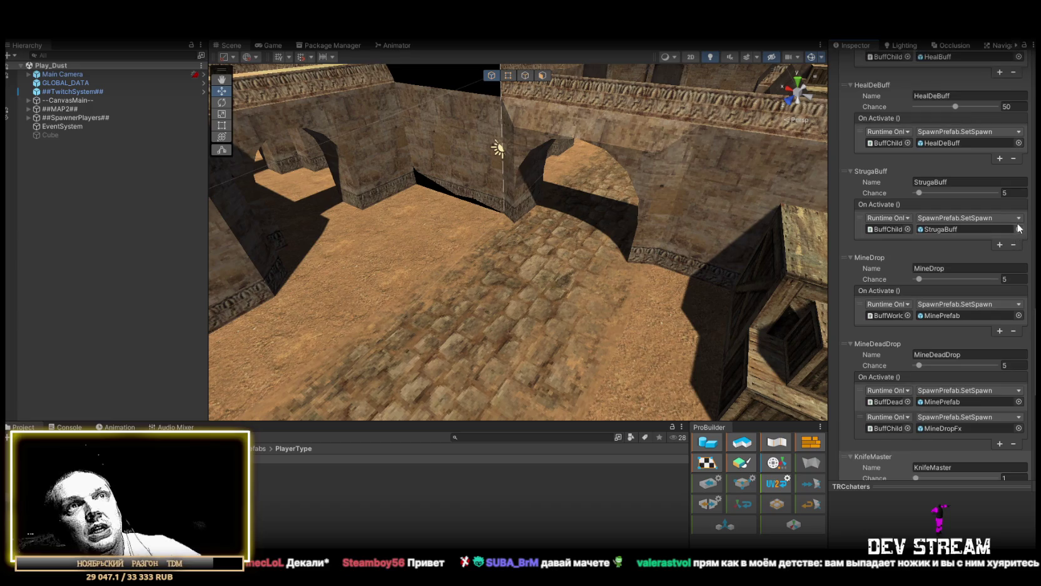
scroll(1013, 278, "down", 1)
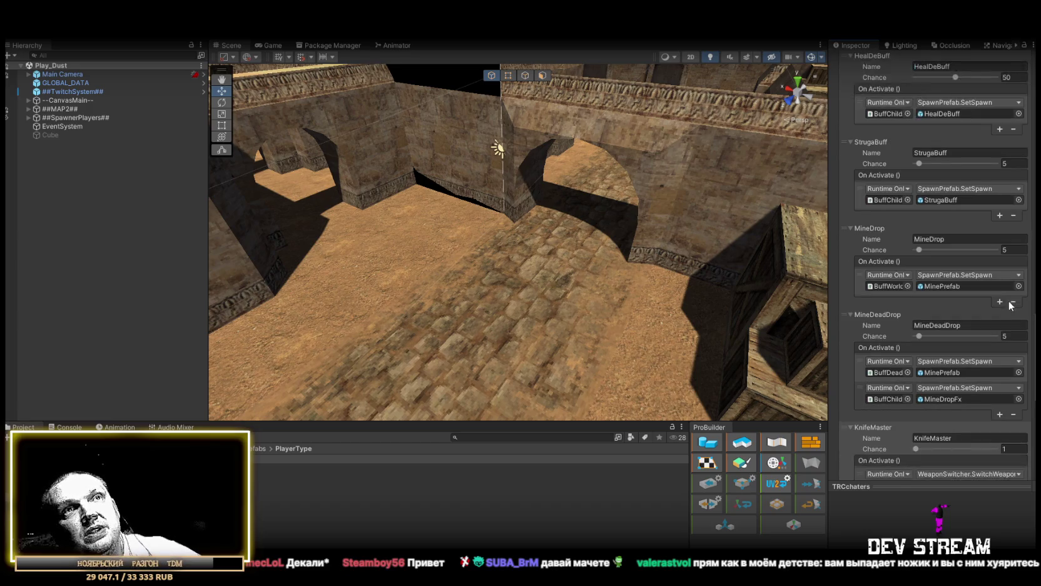
left_click(1012, 250)
type("25")
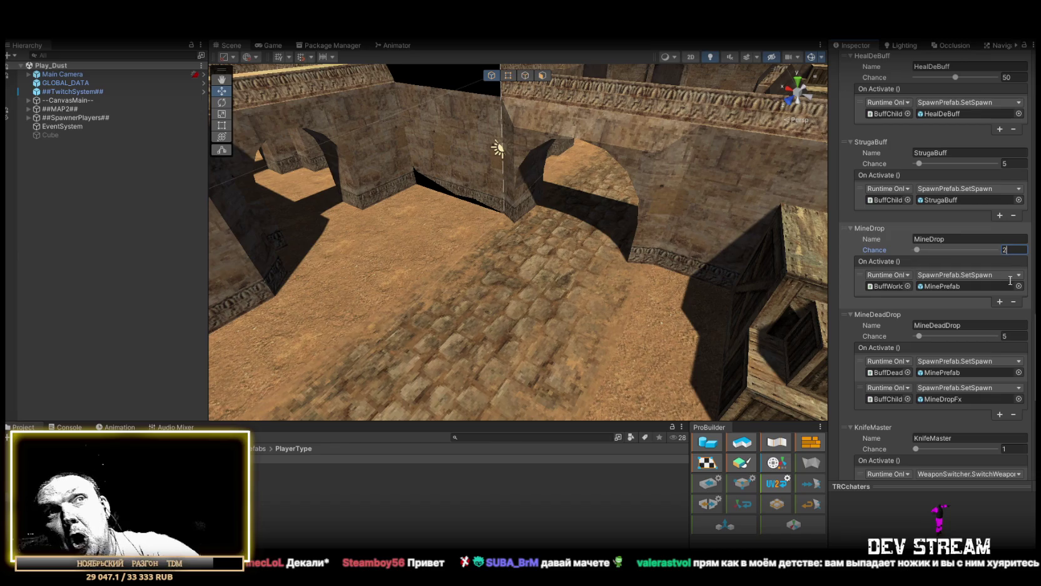
left_click(1010, 336)
type("25")
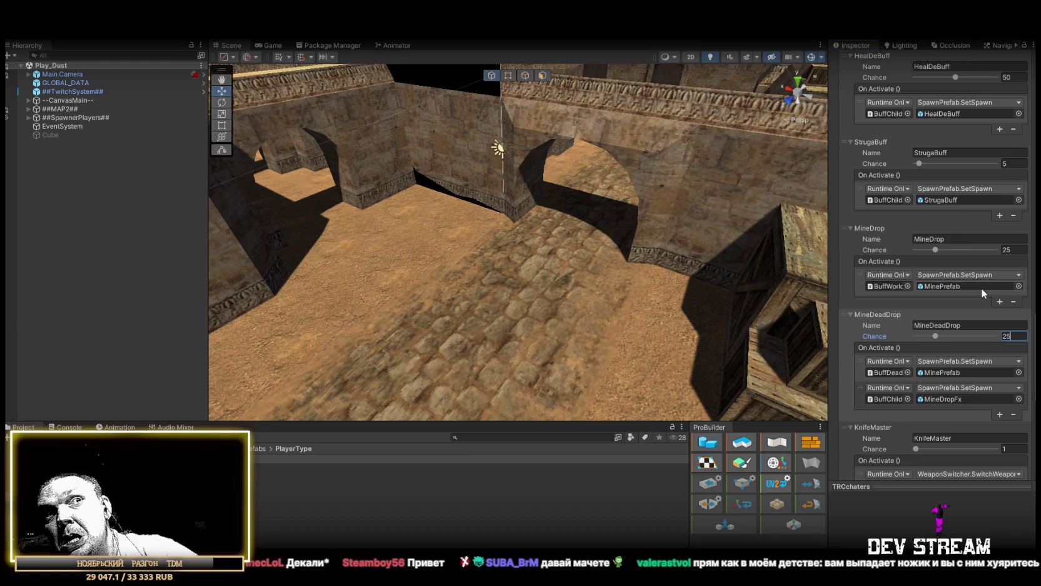
- Try 20 for both mine chances, restore 25, and leave StrugaBuff at 5
scroll(994, 285, "up", 1)
left_click(1013, 279)
type("20")
left_click(1014, 365)
type("20")
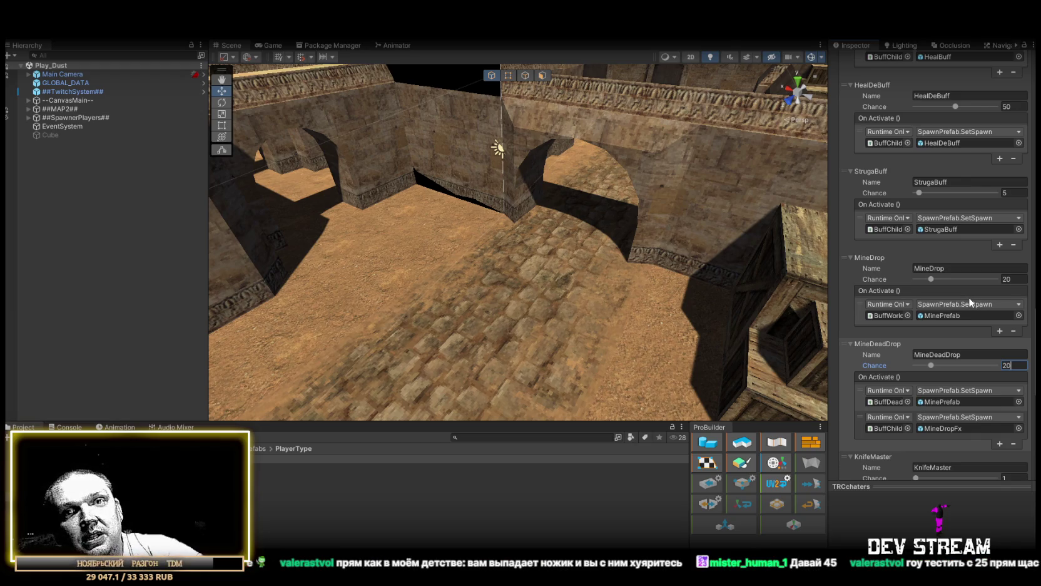
left_click(1017, 278)
type("25")
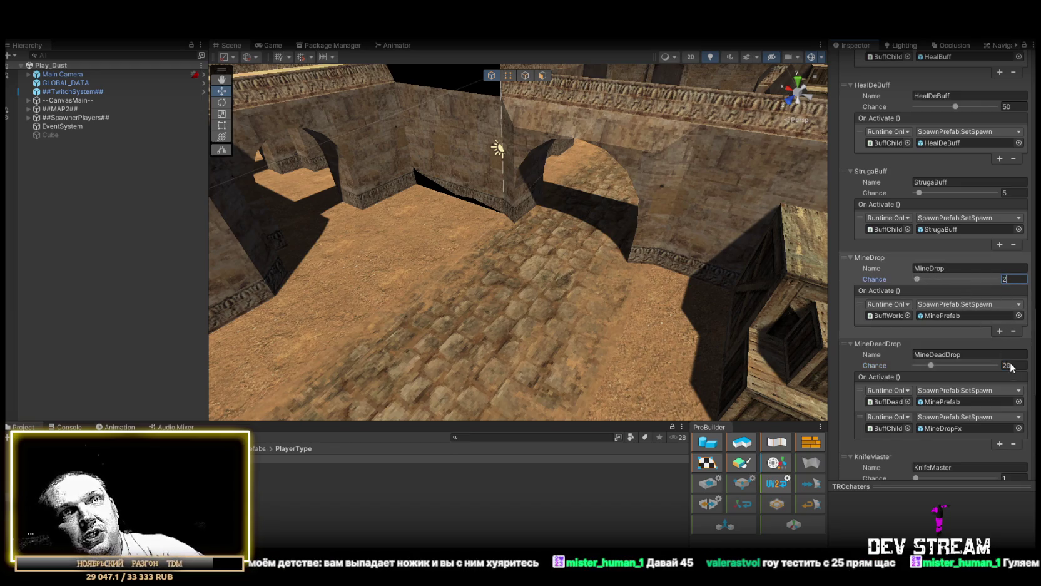
left_click(1014, 365)
type("25")
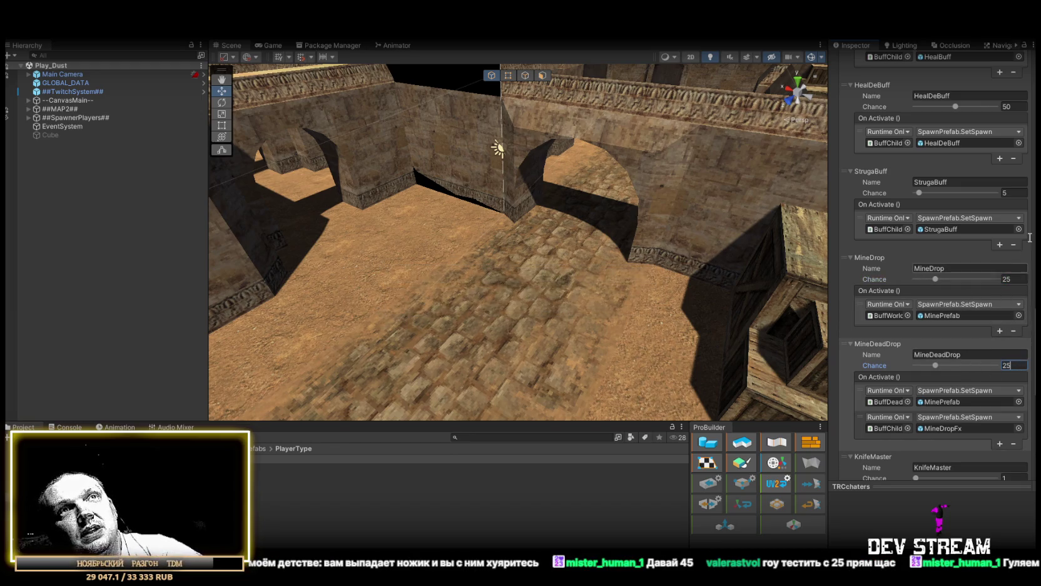
scroll(909, 247, "up", 2)
left_click(1010, 251)
key("Return")
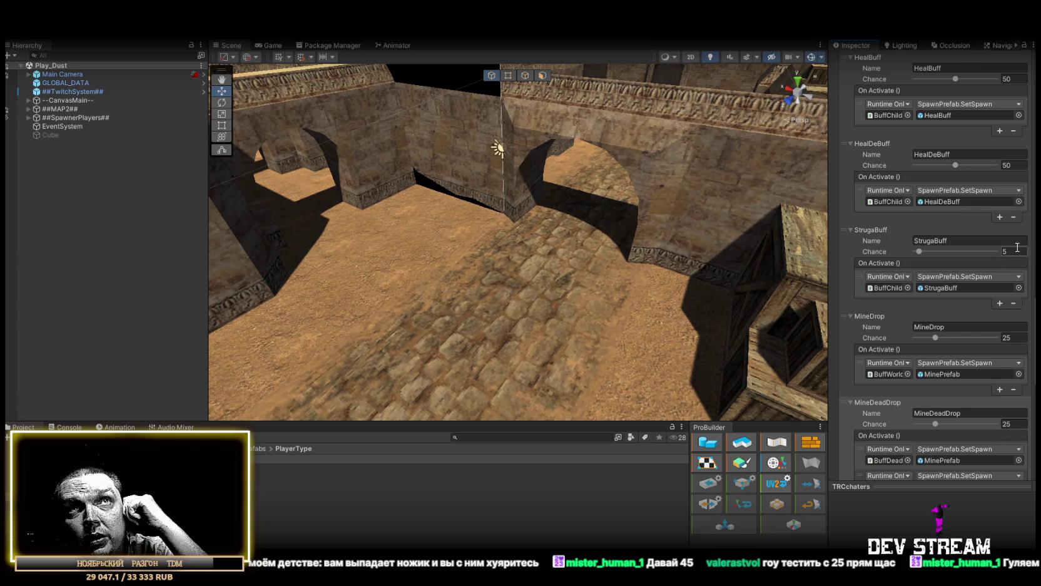
scroll(991, 251, "up", 1)
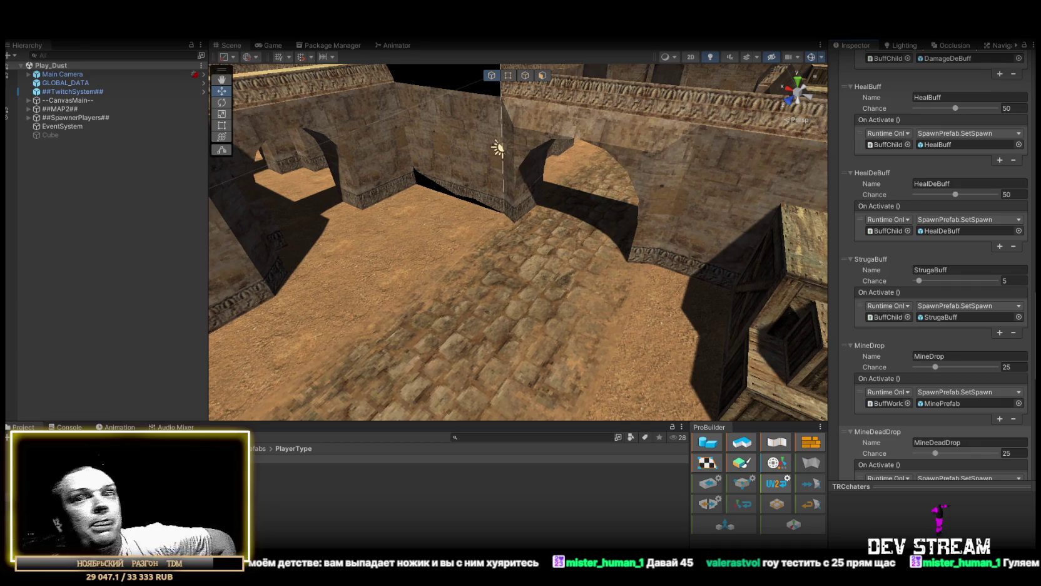
- Check ##TwitchSystem## and the Console, then run Play mode with the Game view maximized
scroll(937, 307, "down", 15)
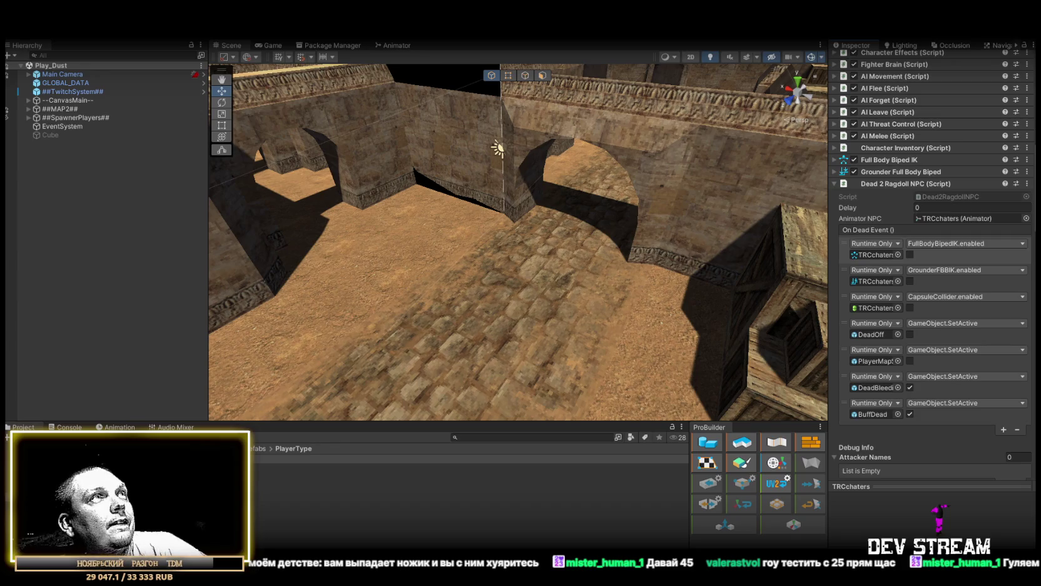
left_click(71, 91)
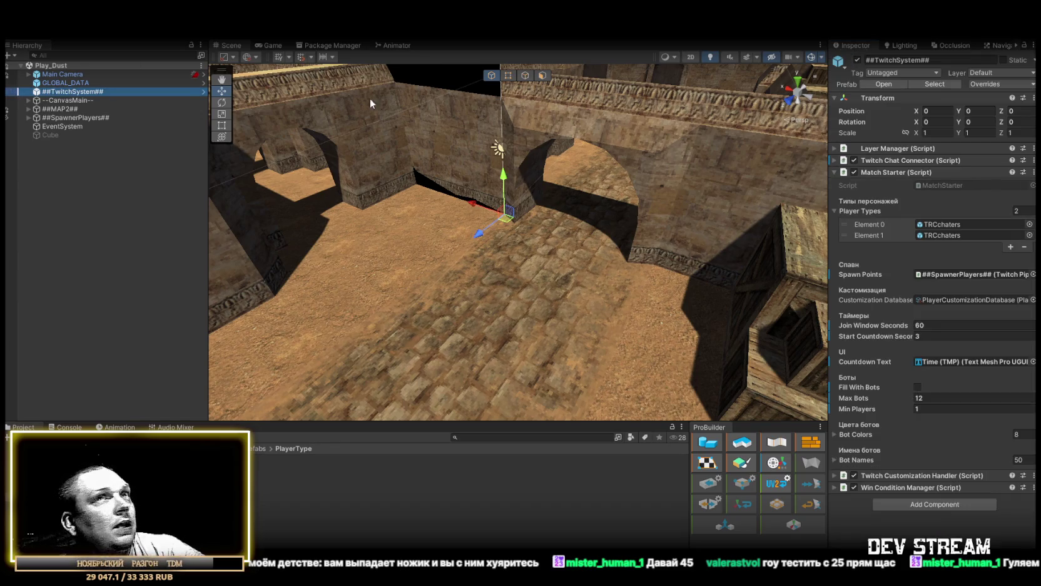
left_click(832, 173)
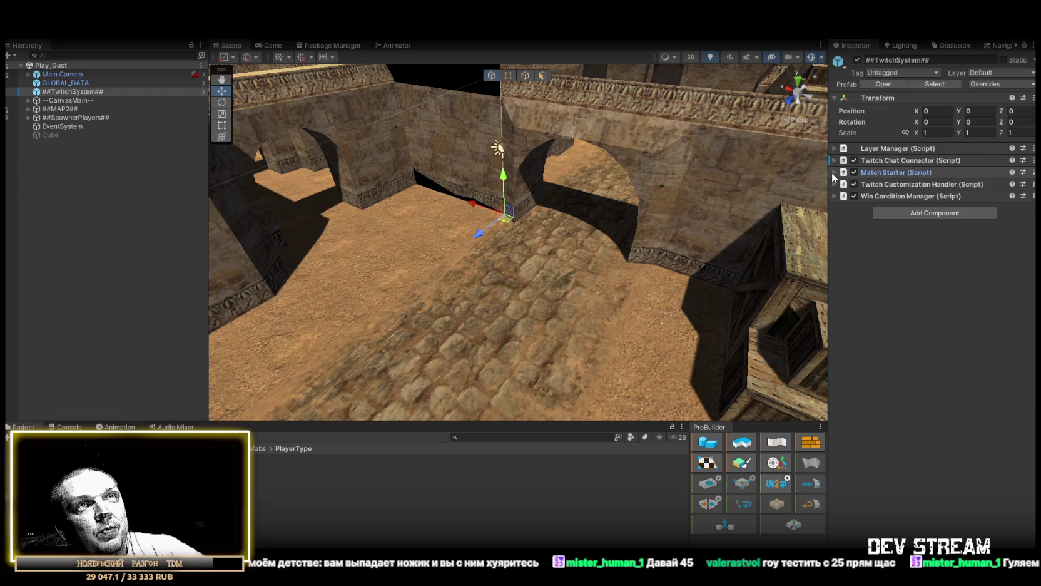
left_click_drag(615, 196, 561, 229)
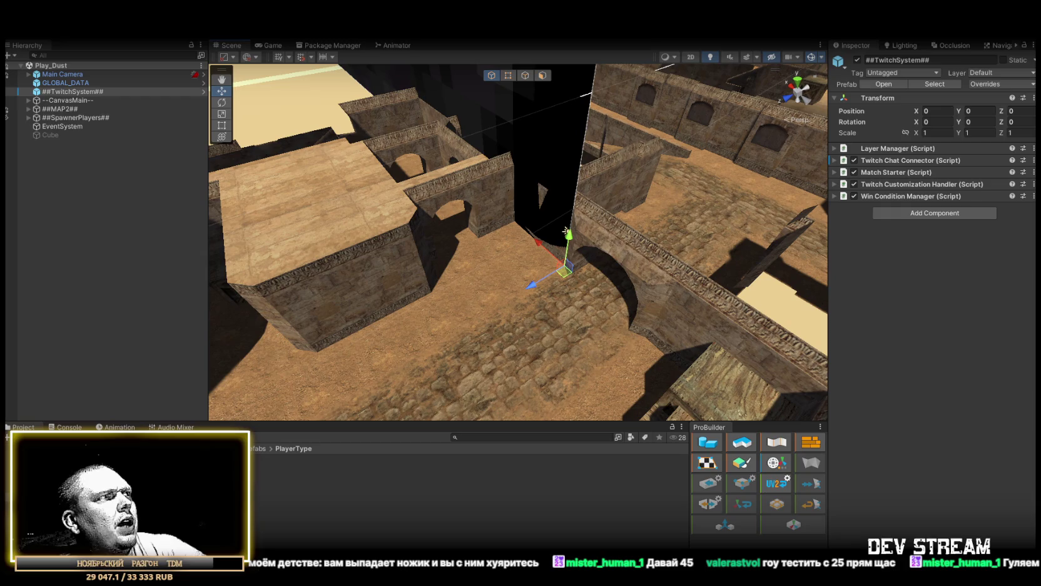
left_click(62, 426)
left_click(23, 427)
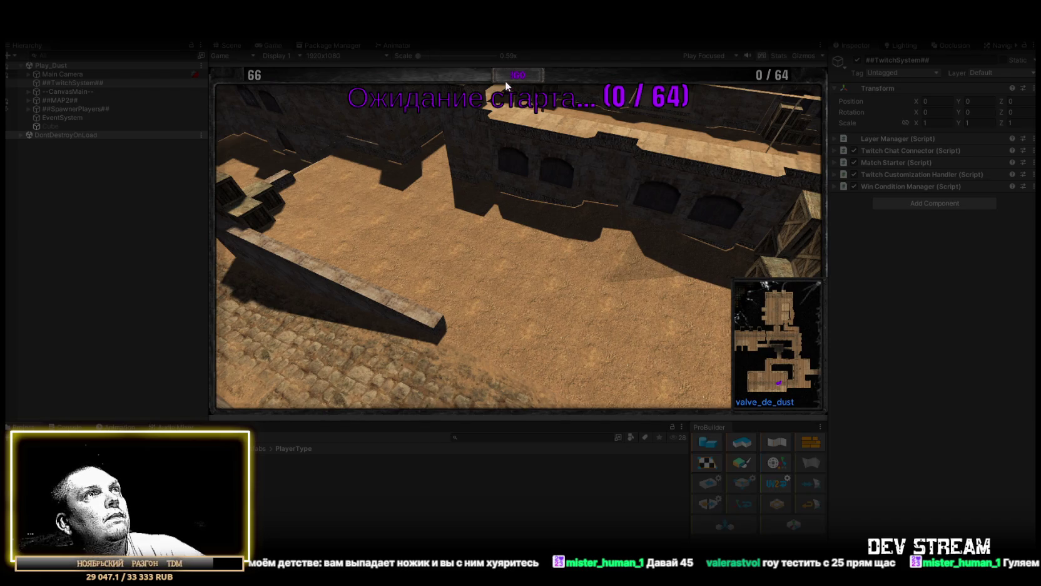
left_click(507, 78)
double_click(274, 45)
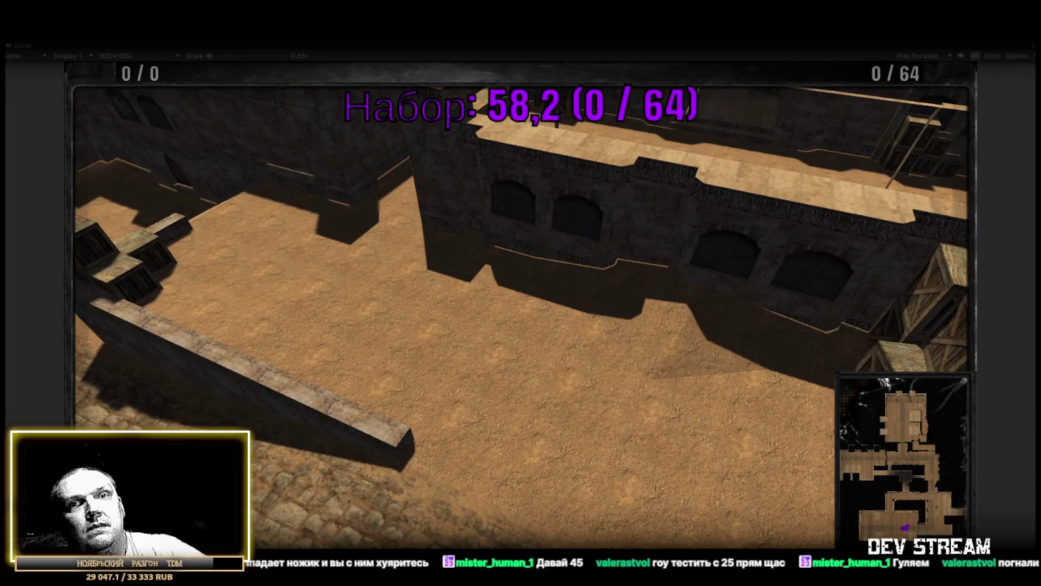
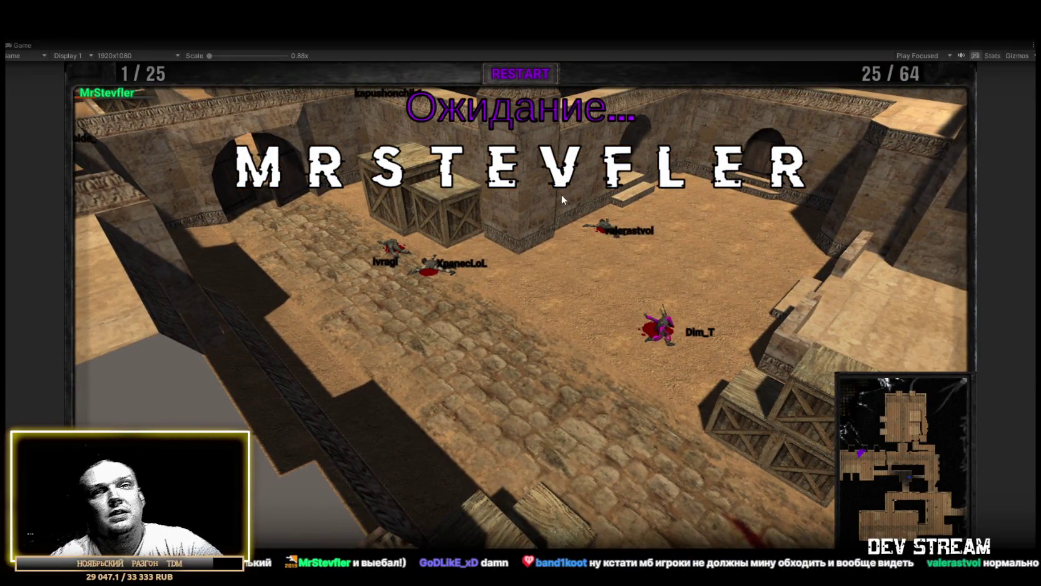
- Exit Play mode to stop the running team deathmatch playtest
key("ctrl+p")
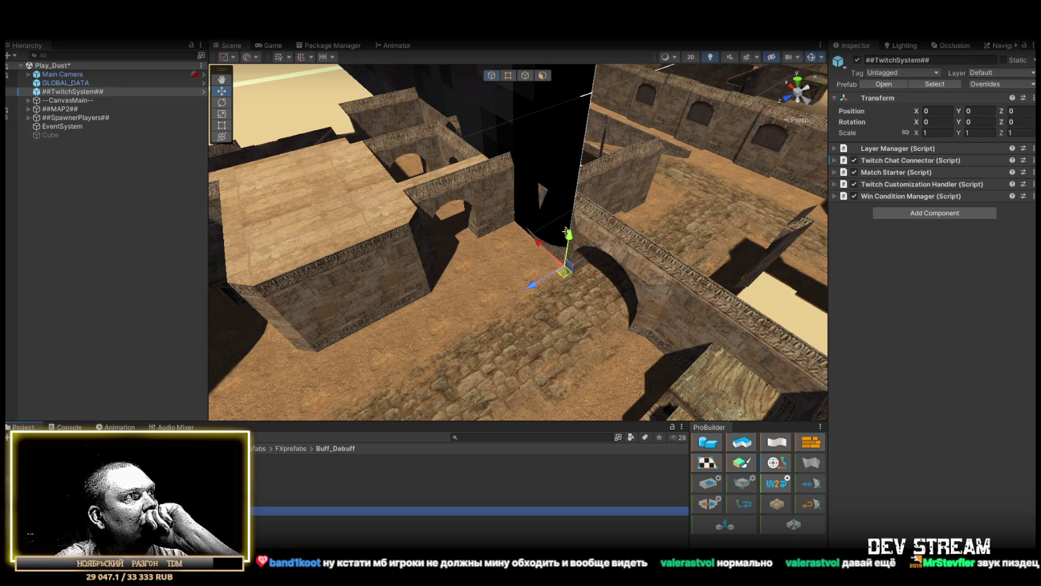
- In MinePrefab, add an On Trigger Exit Event entry that enables the AudioSource
double_click(567, 232)
scroll(936, 245, "down", 10)
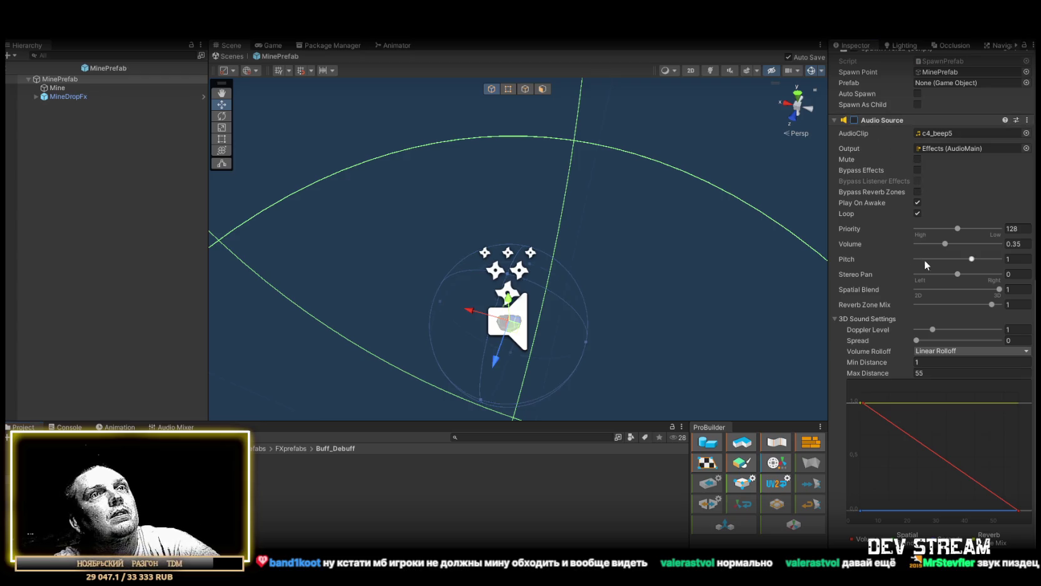
scroll(921, 258, "up", 9)
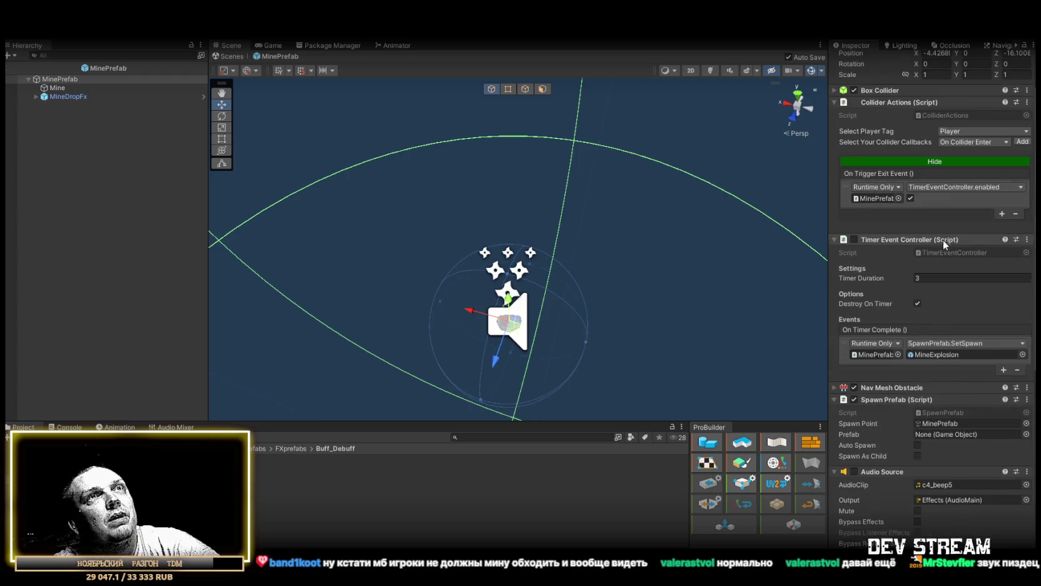
left_click(1001, 213)
left_click_drag(57, 88, 889, 228)
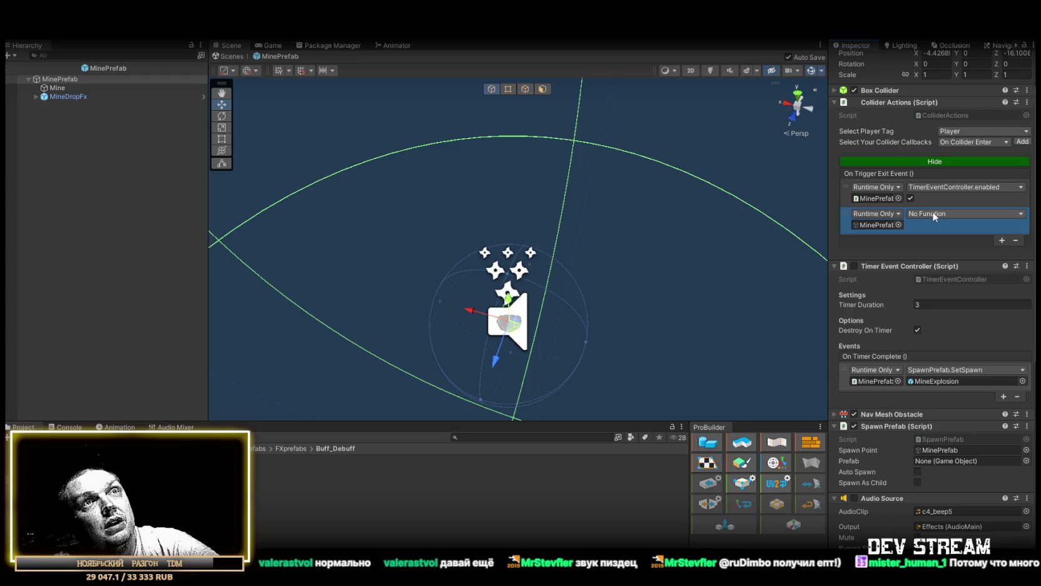
left_click(932, 211)
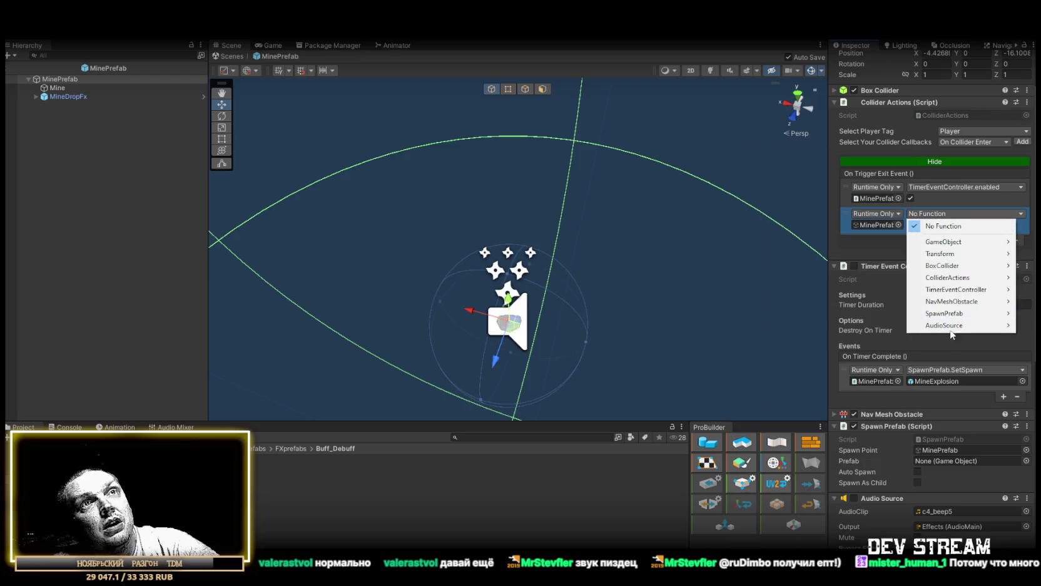
mouse_move(949, 329)
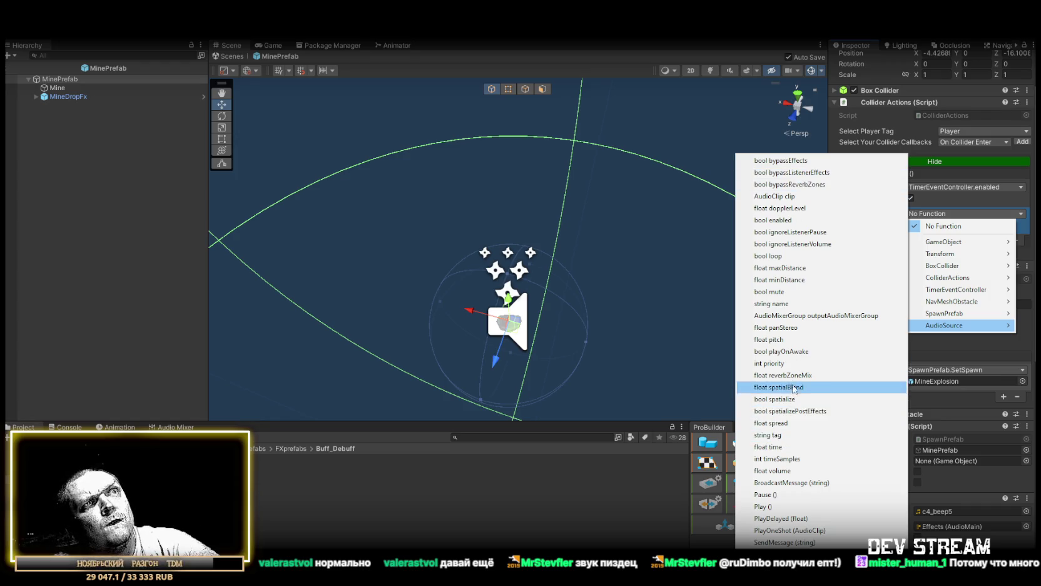
left_click(787, 220)
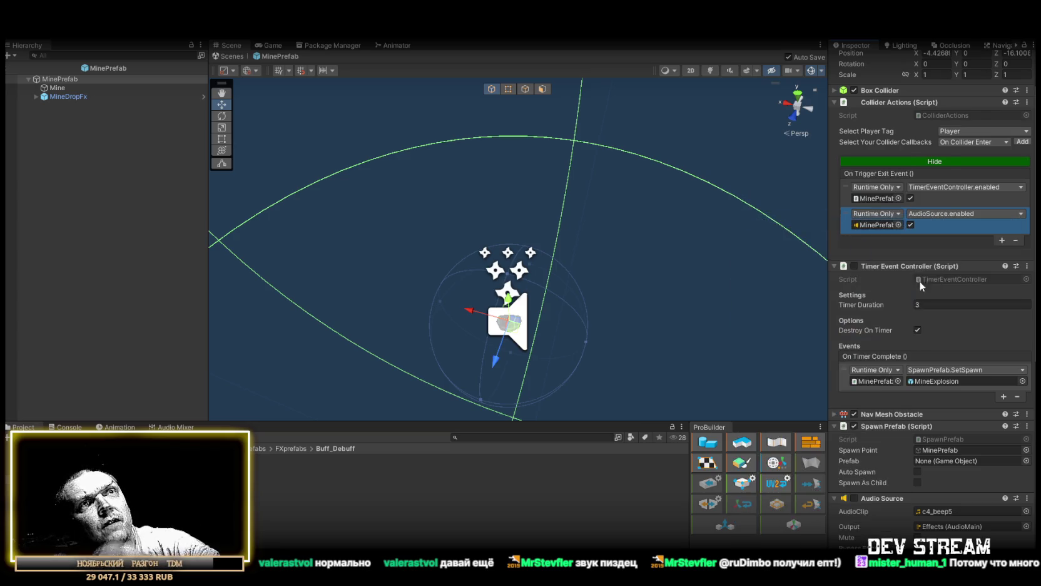
scroll(938, 414, "down", 10)
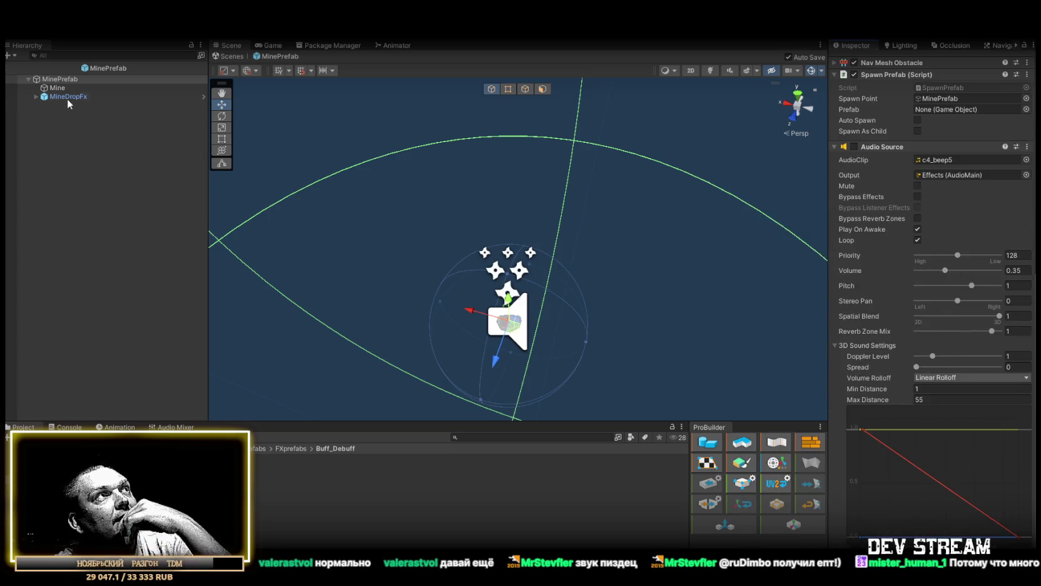
- Review the Mine child's and MinePrefab's components, then return to the Play_Dust scene
left_click(57, 87)
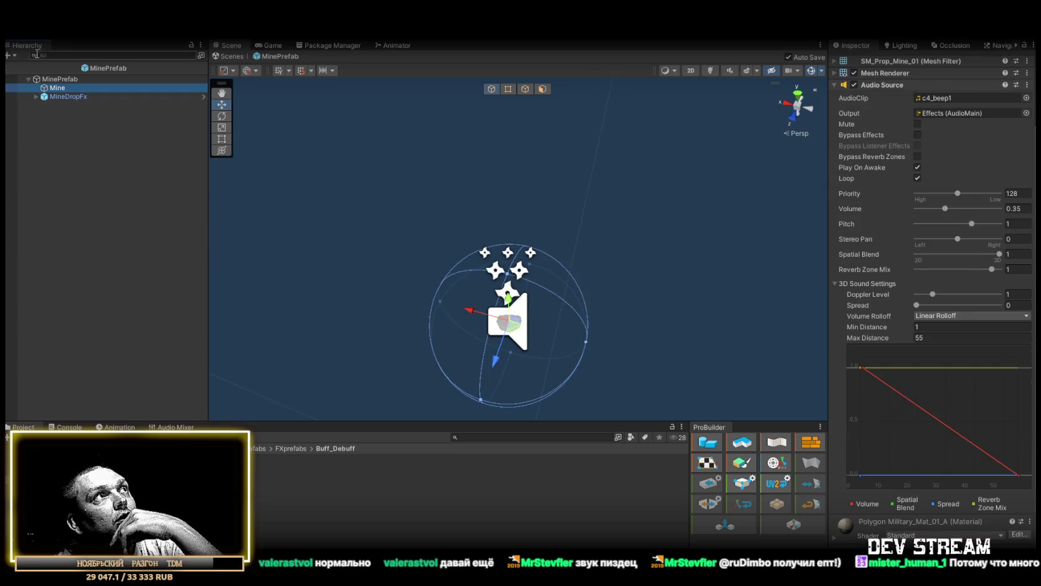
left_click(58, 80)
scroll(878, 338, "down", 10)
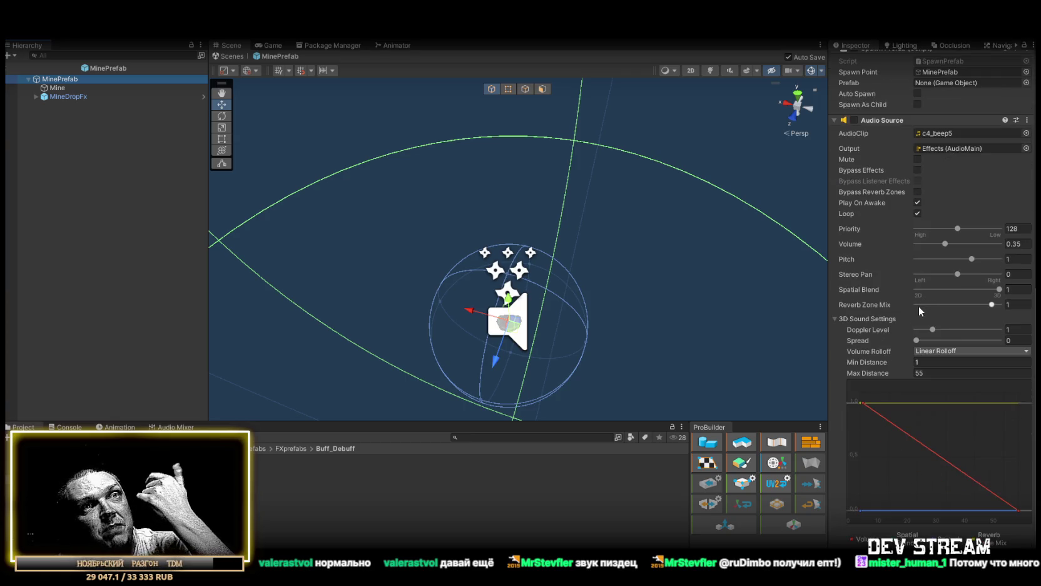
scroll(919, 306, "up", 10)
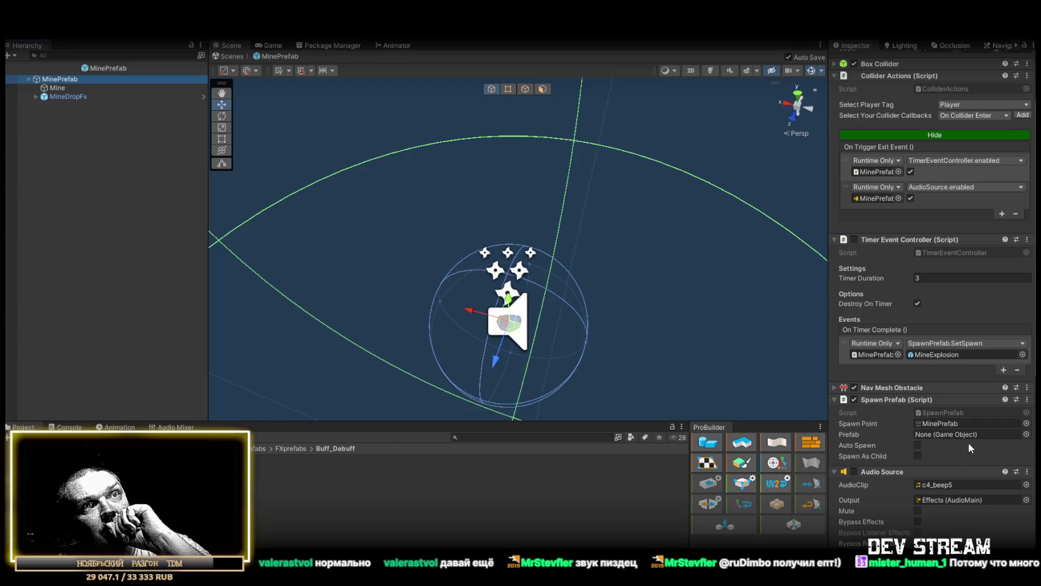
scroll(968, 442, "up", 3)
left_click(231, 56)
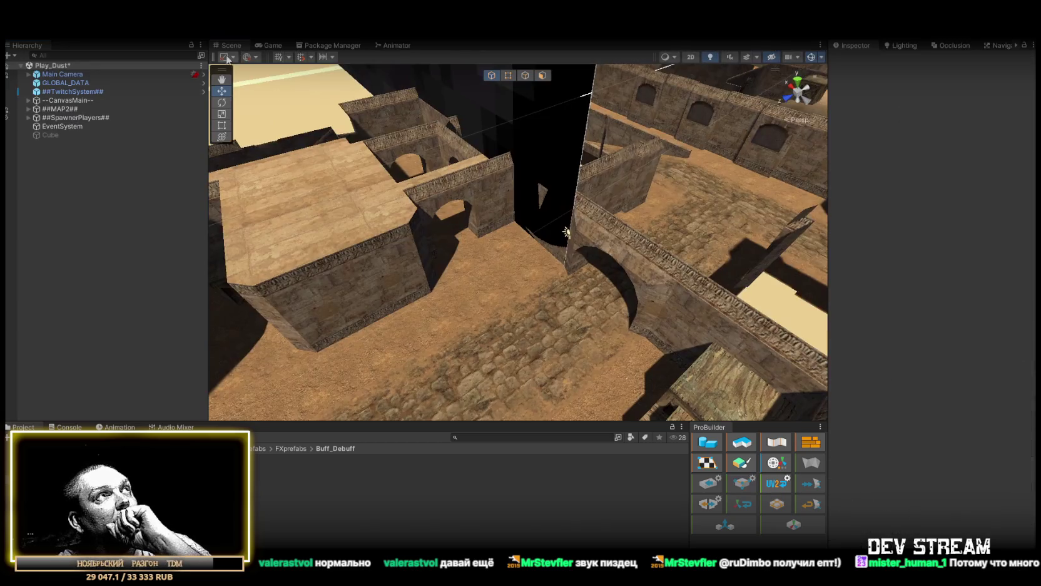
- Orbit the Scene view camera to a new viewpoint over the dust map
mouse_move(363, 200)
left_mouse_down()
mouse_move(566, 187)
mouse_move(506, 169)
mouse_move(502, 42)
left_mouse_up()
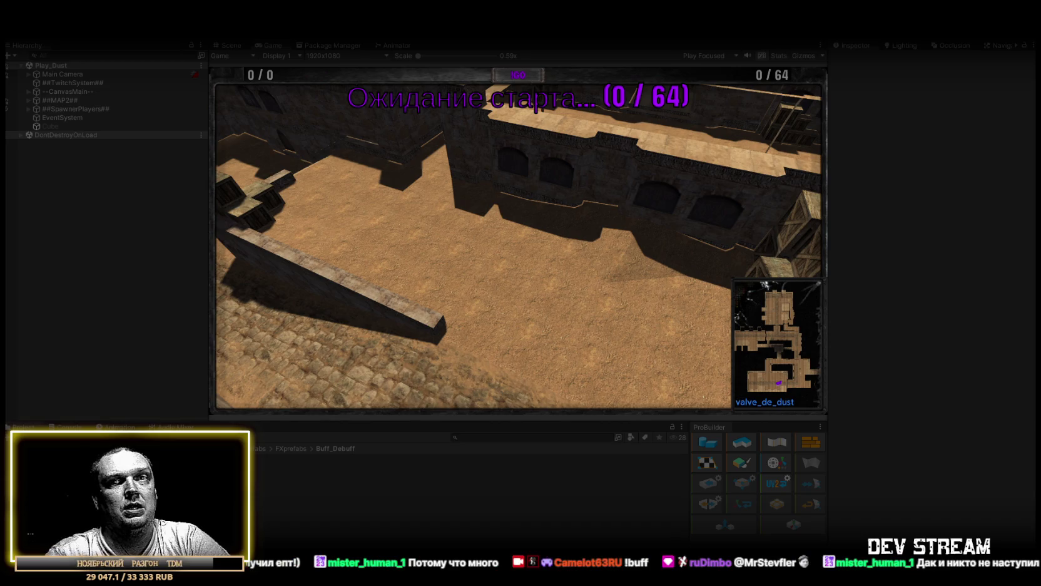
- Start the chat players' round in a maximized Game view, hide the scoreboard, then stop Play mode
left_click(525, 77)
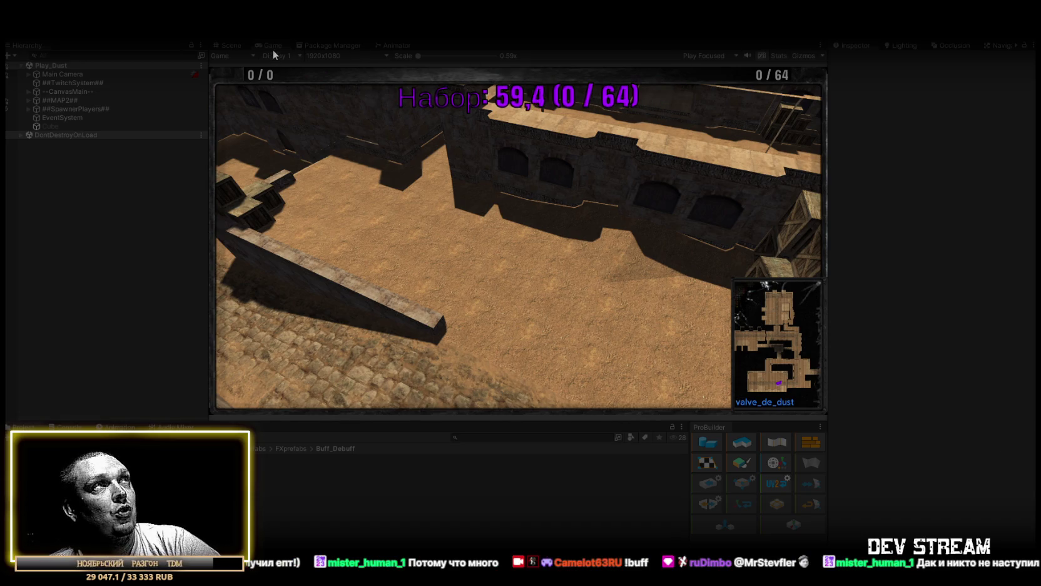
double_click(273, 47)
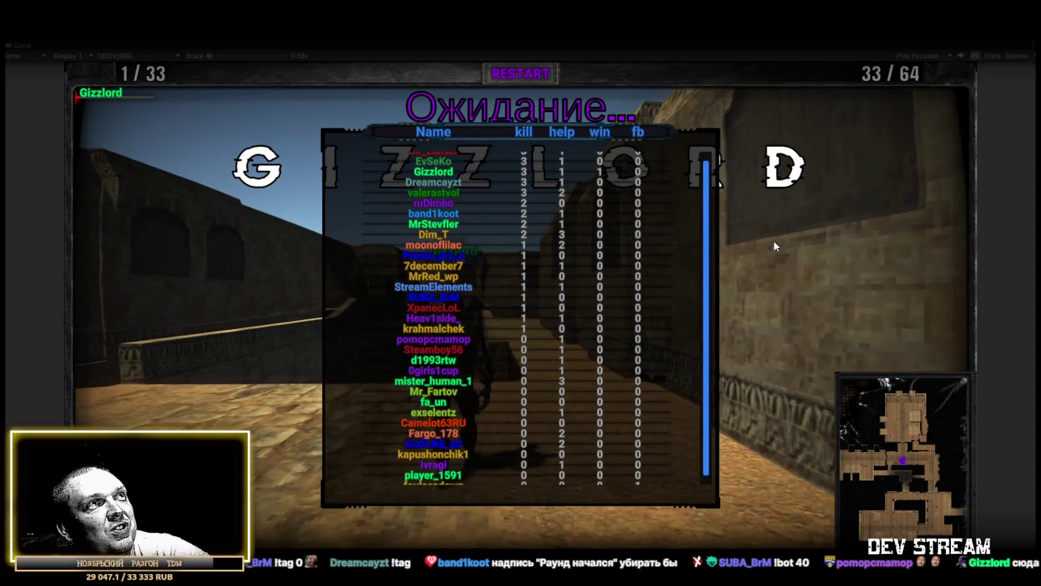
key("Tab")
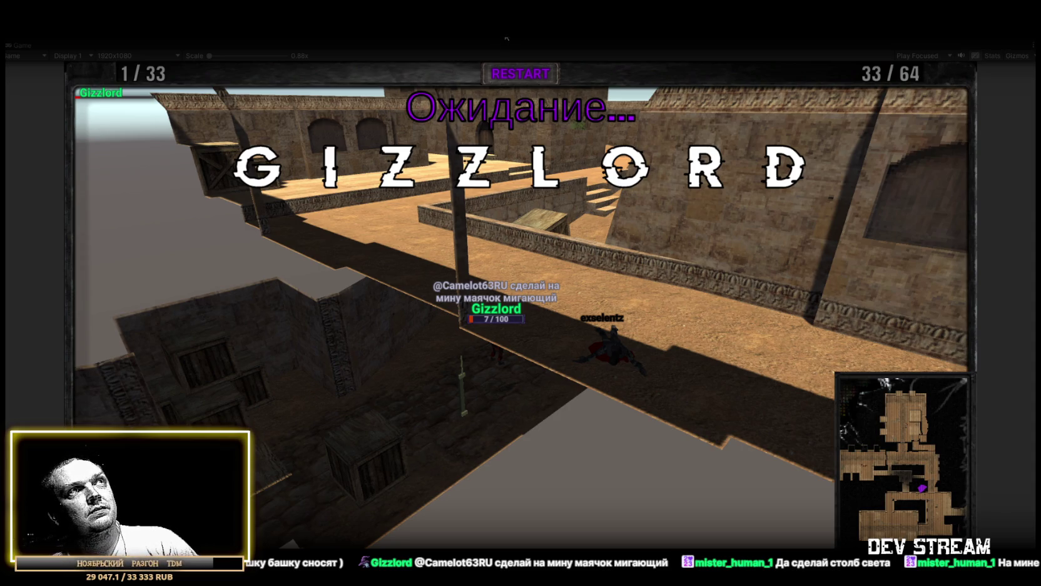
key("ctrl+p")
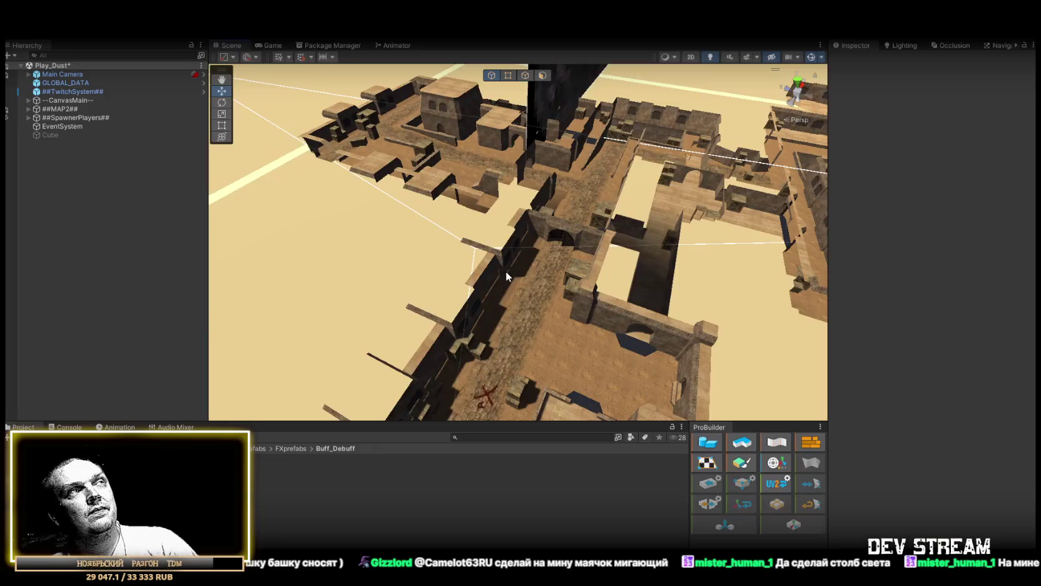
- Check the Console log, then open MinePrefab and inspect its c4_beep5 Audio Source
left_click(65, 427)
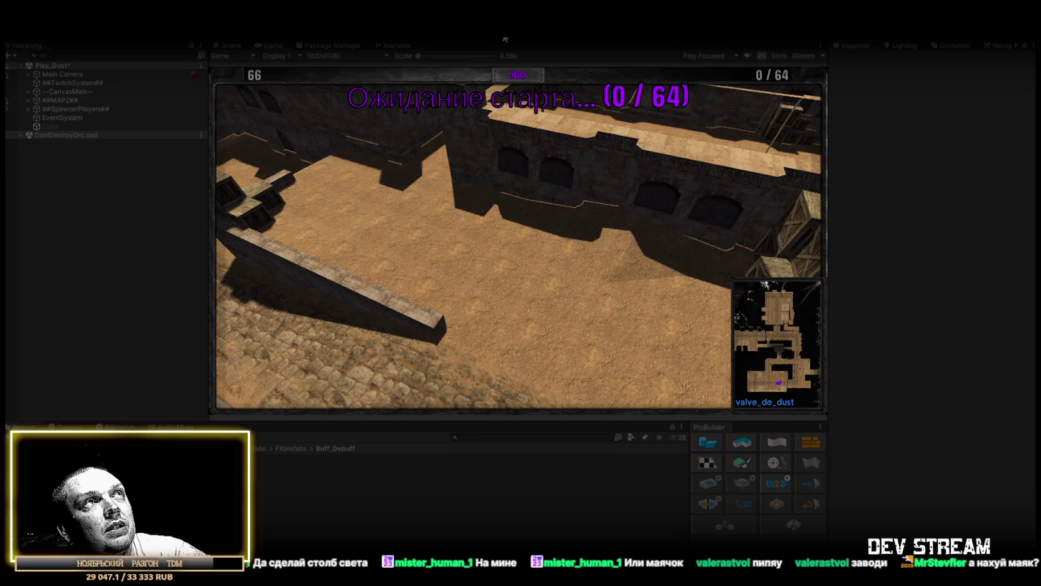
left_click(505, 39)
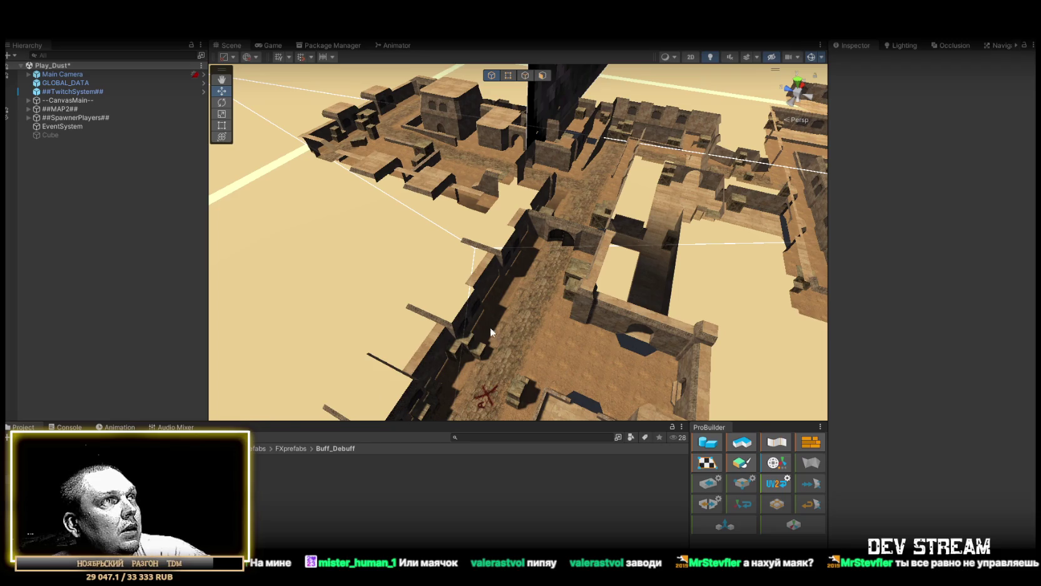
scroll(461, 350, "down", 5)
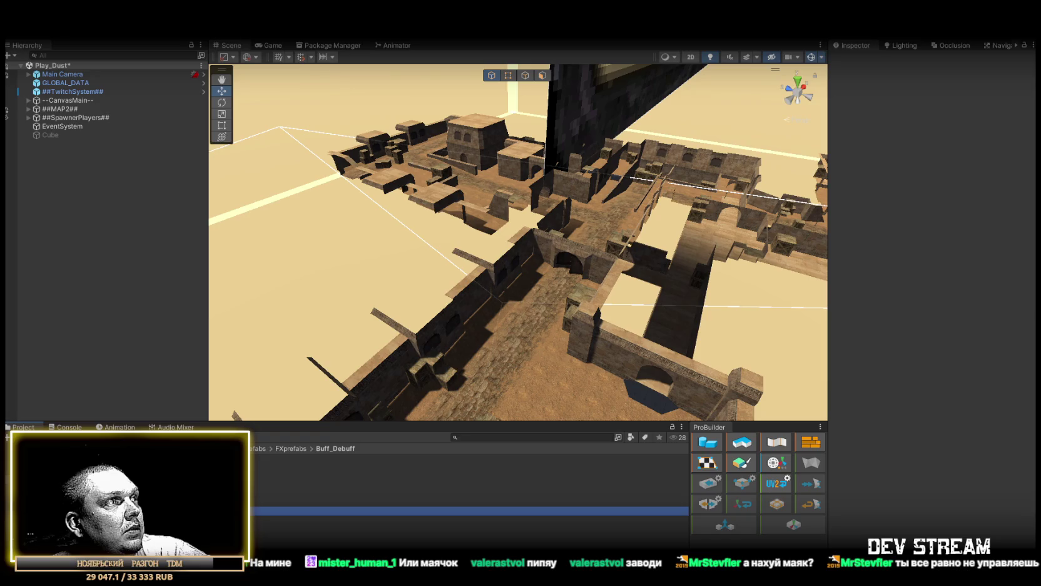
double_click(438, 510)
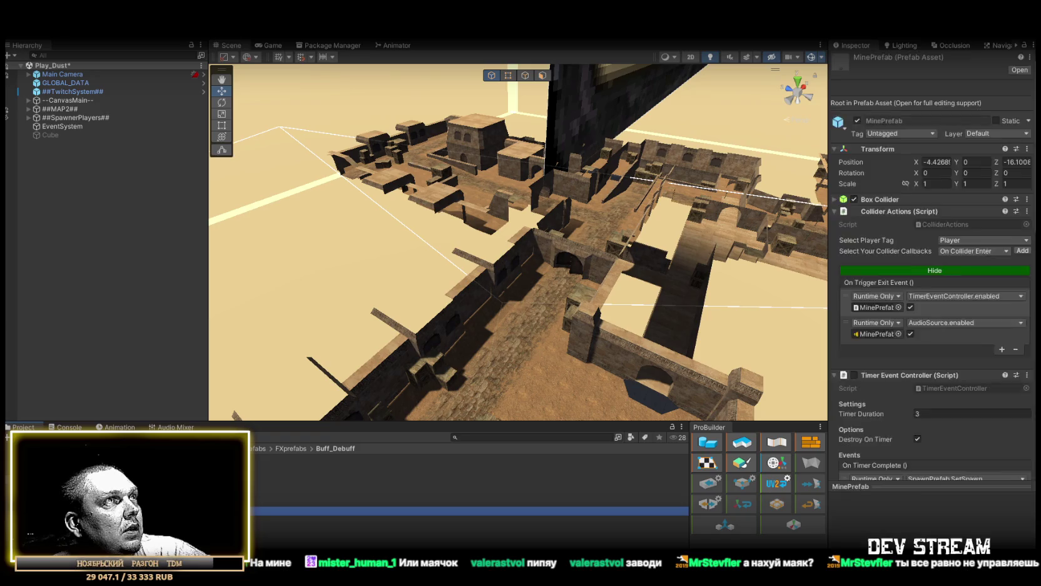
left_click_drag(579, 291, 633, 252)
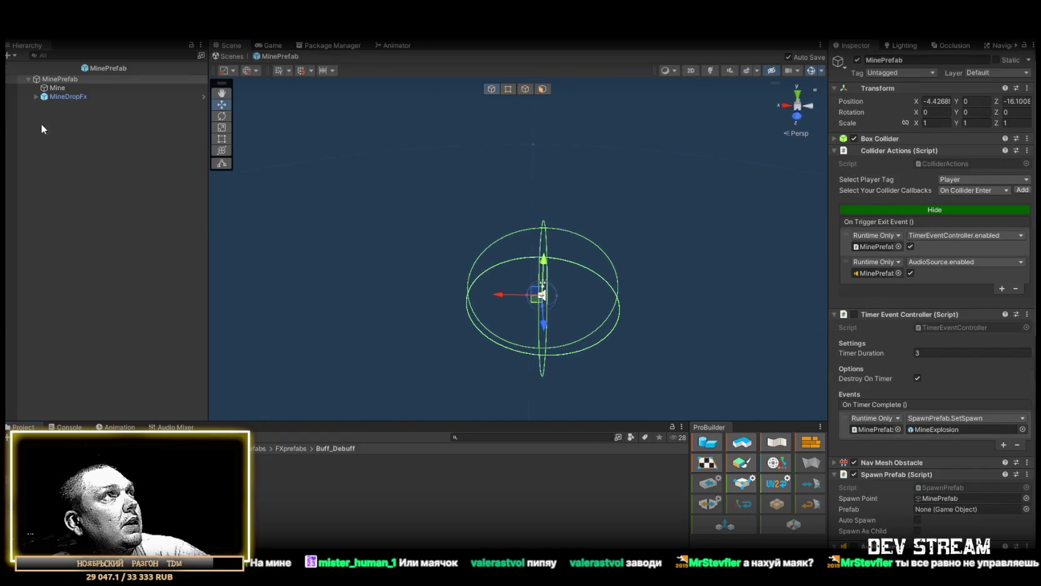
scroll(878, 406, "down", 10)
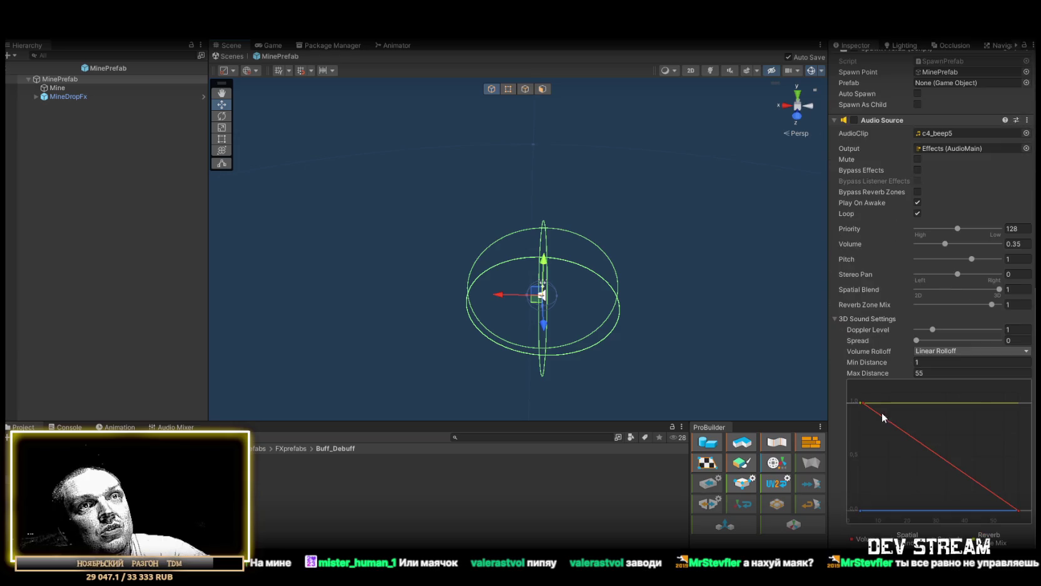
right_click(58, 82)
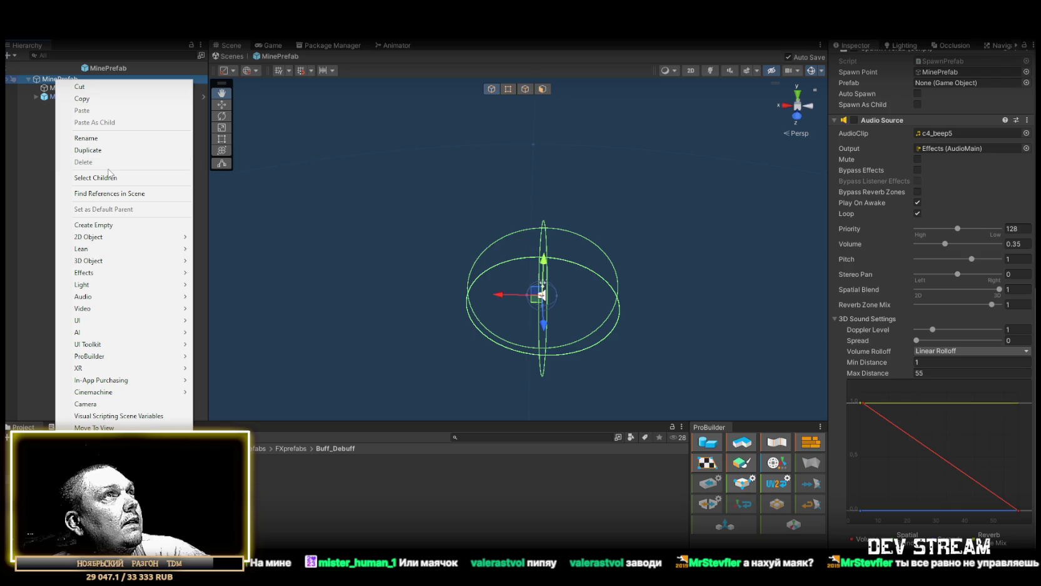
left_click(219, 54)
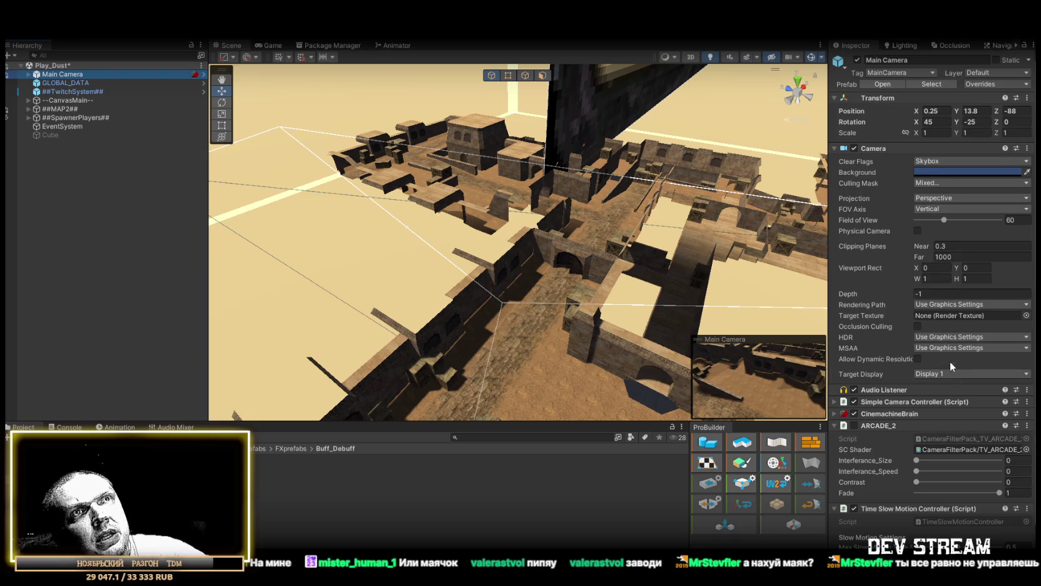
left_click(969, 182)
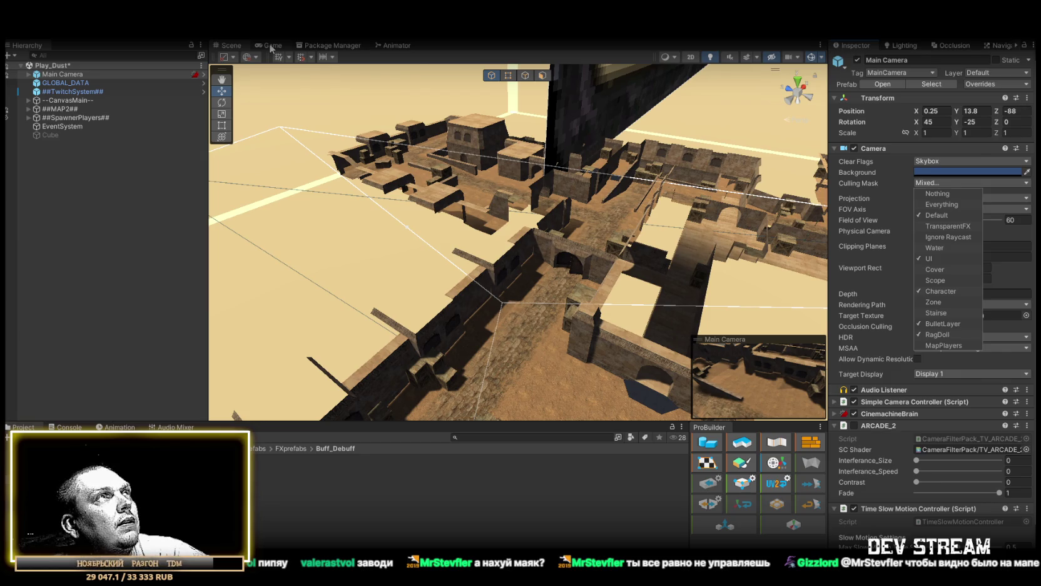
double_click(269, 461)
scroll(938, 488, "down", 5)
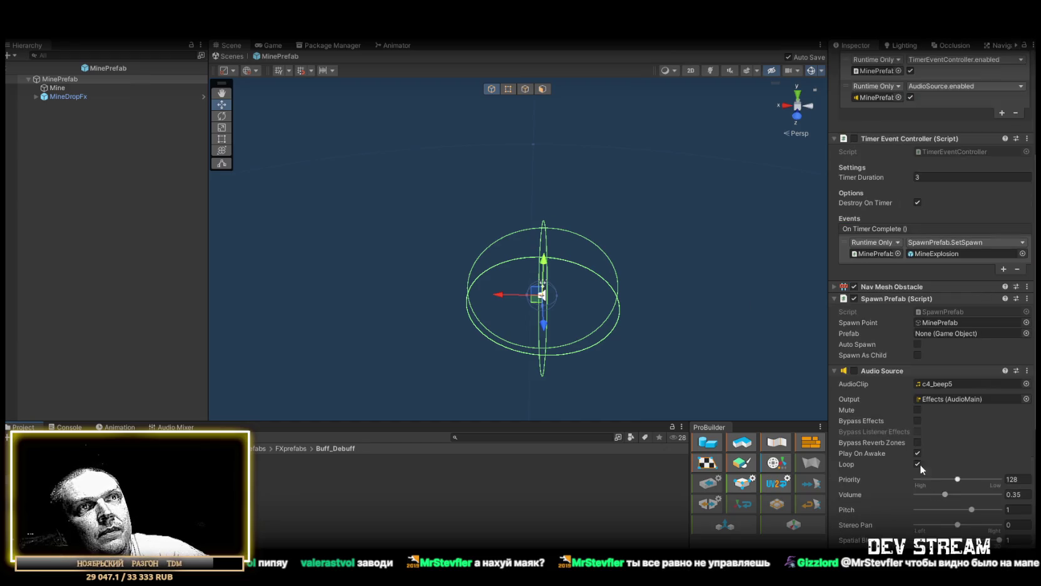
- Add a Cube child to MinePrefab via 3D Object > Cube
right_click(63, 81)
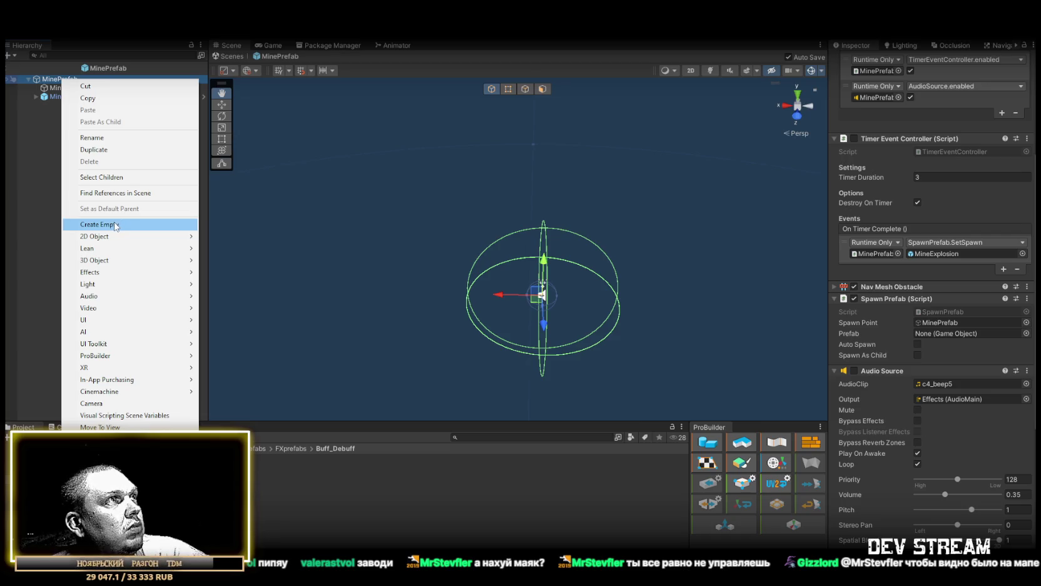
mouse_move(102, 263)
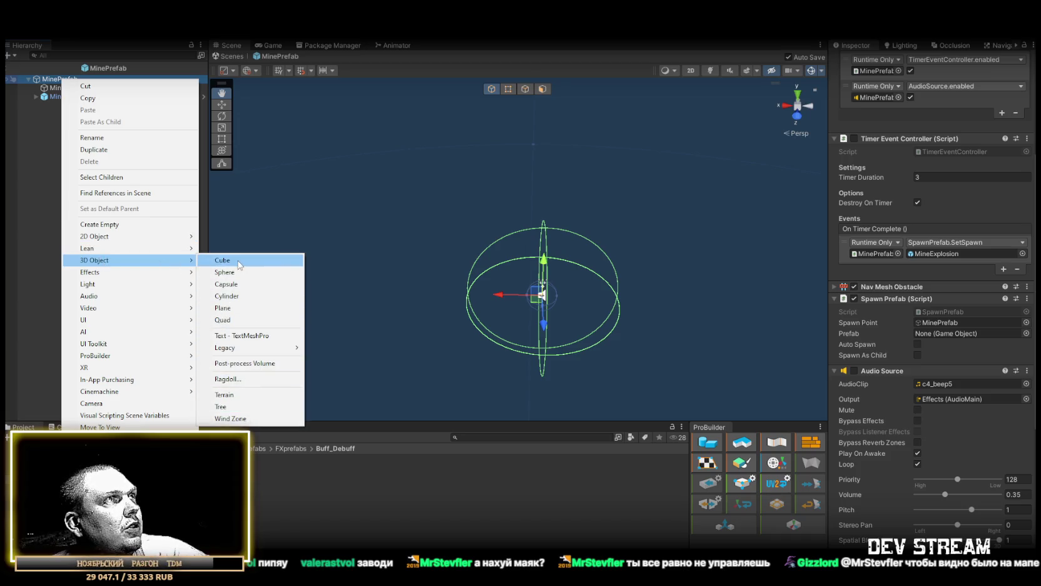
left_click(239, 263)
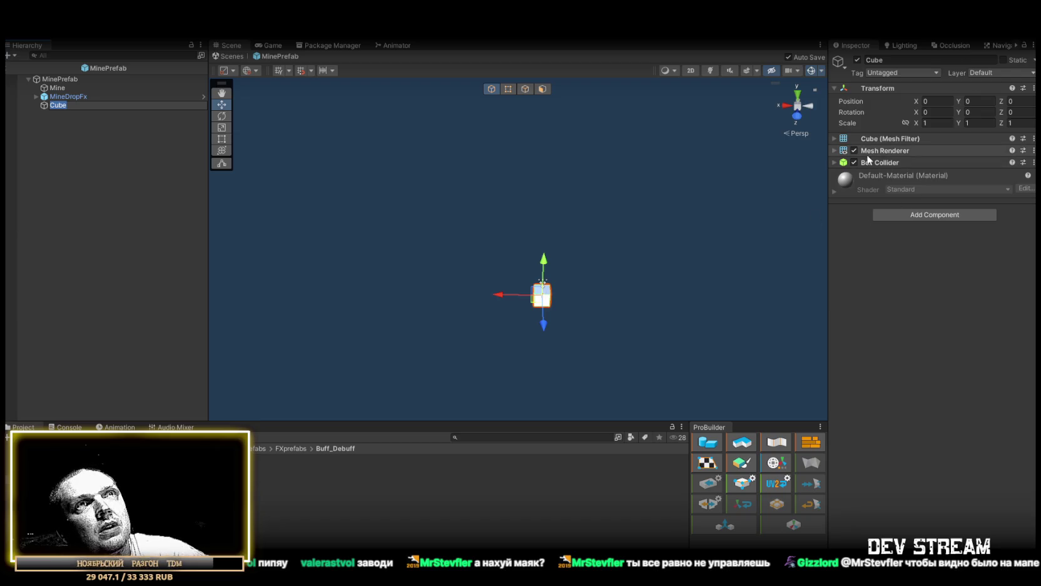
left_click(1033, 162)
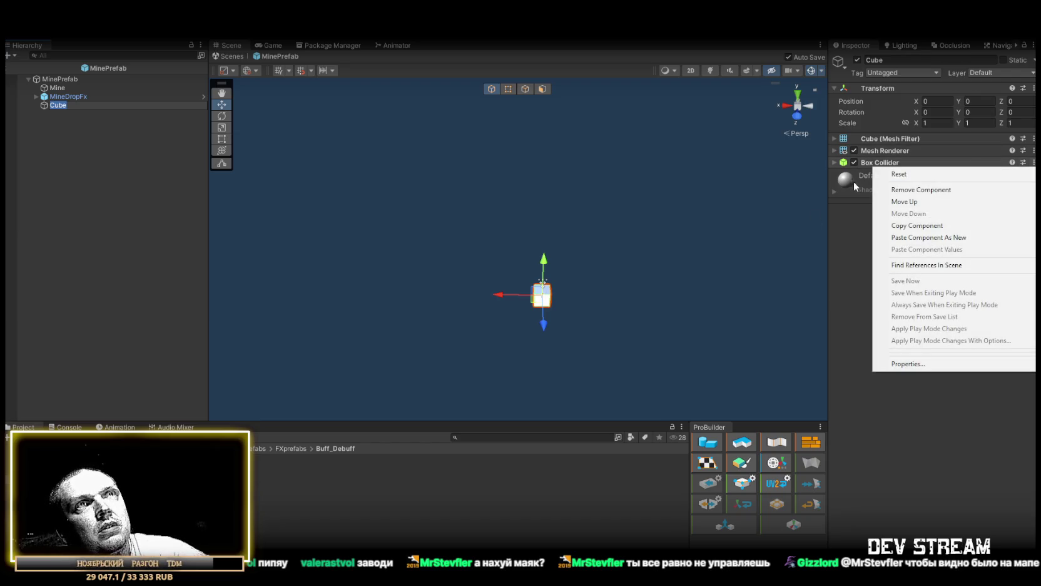
left_click(832, 228)
- Assign the redtrail material to the cube's Mesh Renderer Element 0
left_click(976, 150)
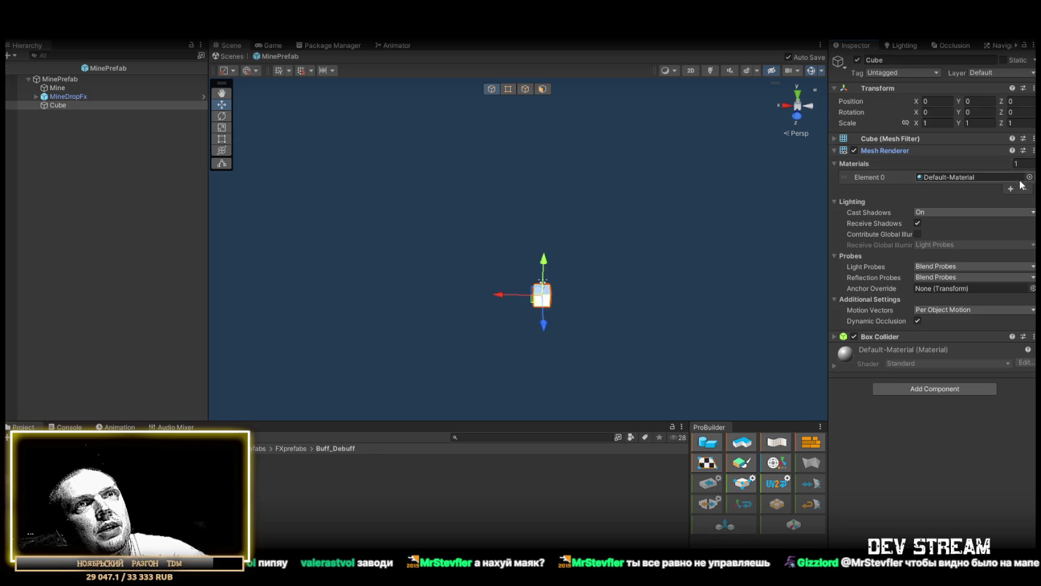
left_click(1029, 177)
scroll(987, 258, "down", 2)
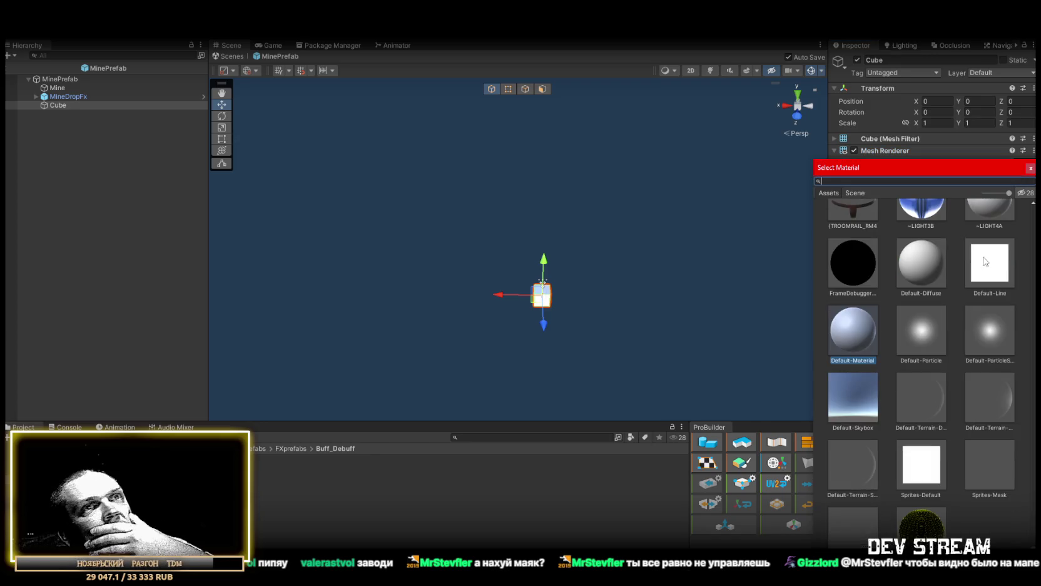
scroll(984, 301, "down", 20)
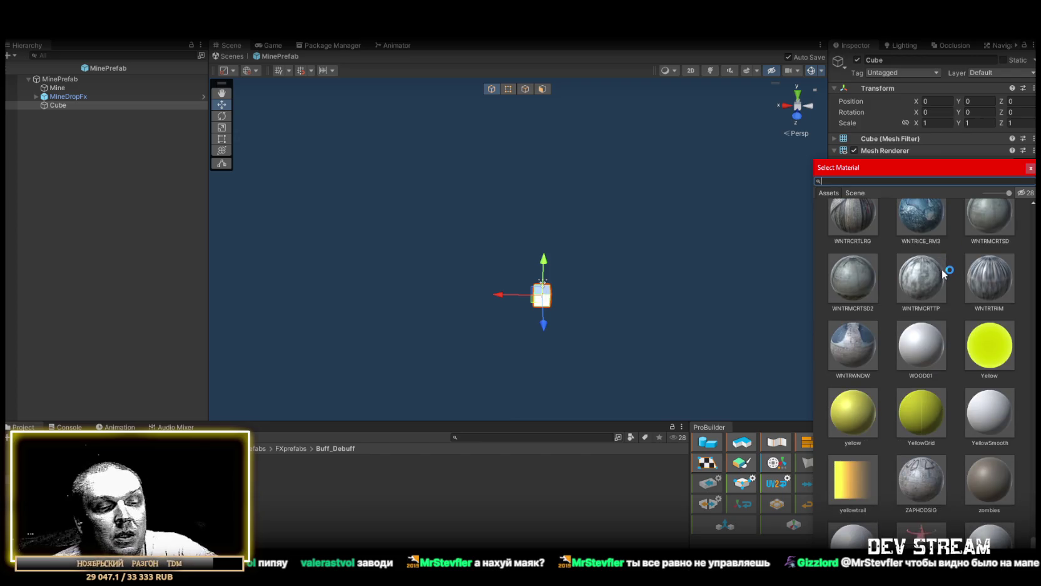
type("ye")
key("BackSpace")
key("BackSpace")
key("BackSpace")
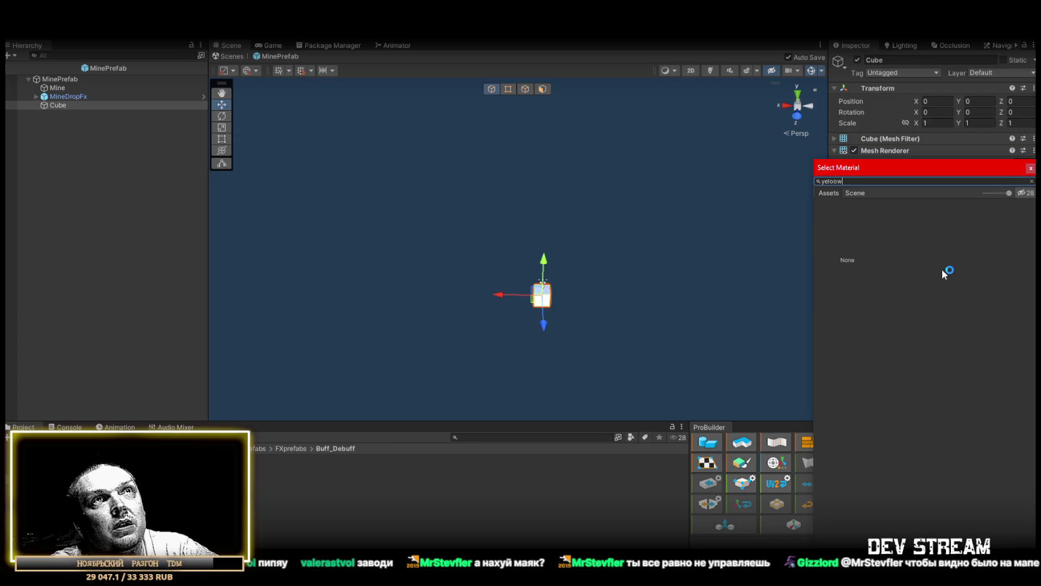
type("red")
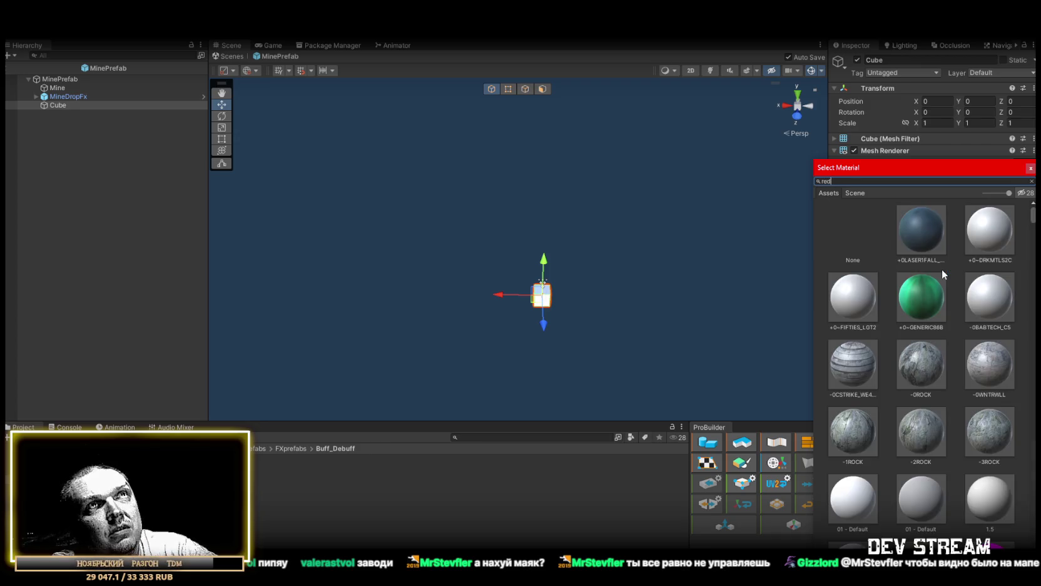
left_click(992, 500)
left_click(1029, 168)
- Frame the cube in the Scene view and rotate it about 90 degrees on Z
key("f")
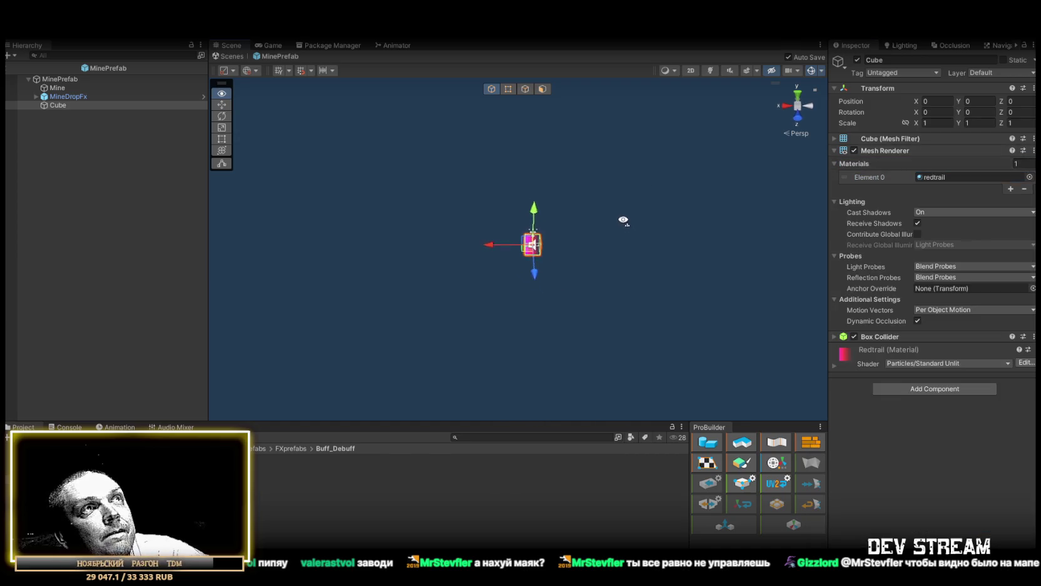
scroll(612, 221, "up", 3)
key("e")
left_click_drag(570, 214, 687, 224)
- Set the Cube's scale to 40 × 0.25 × 0.25 and its Y position to 35
scroll(625, 223, "down", 3)
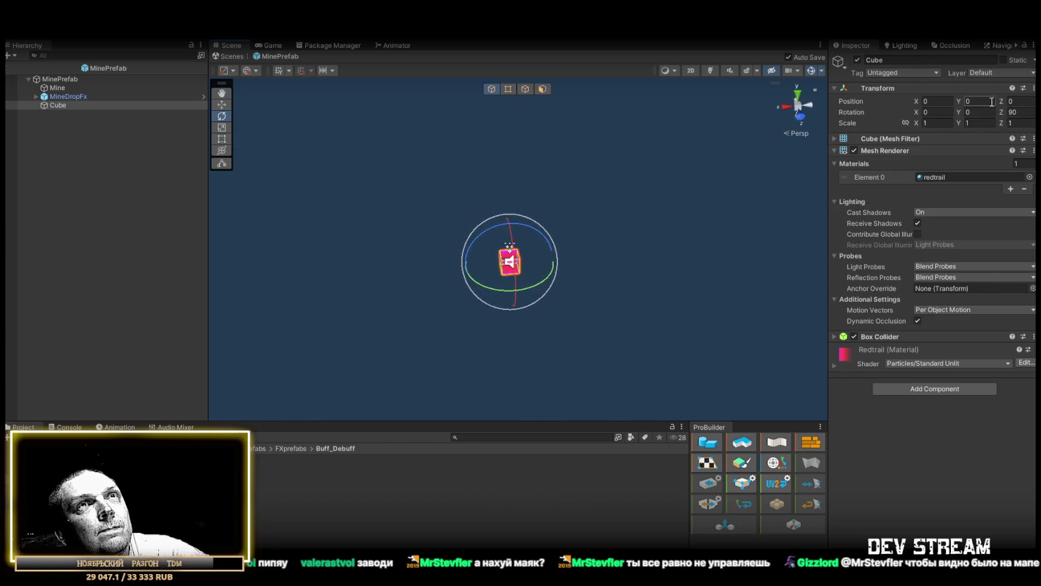
type(".2")
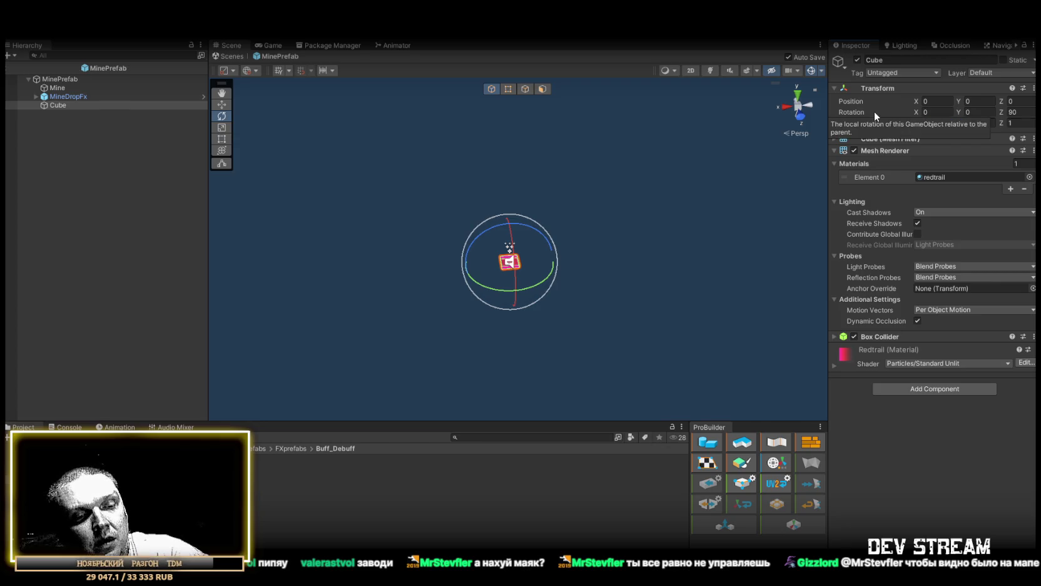
type("50")
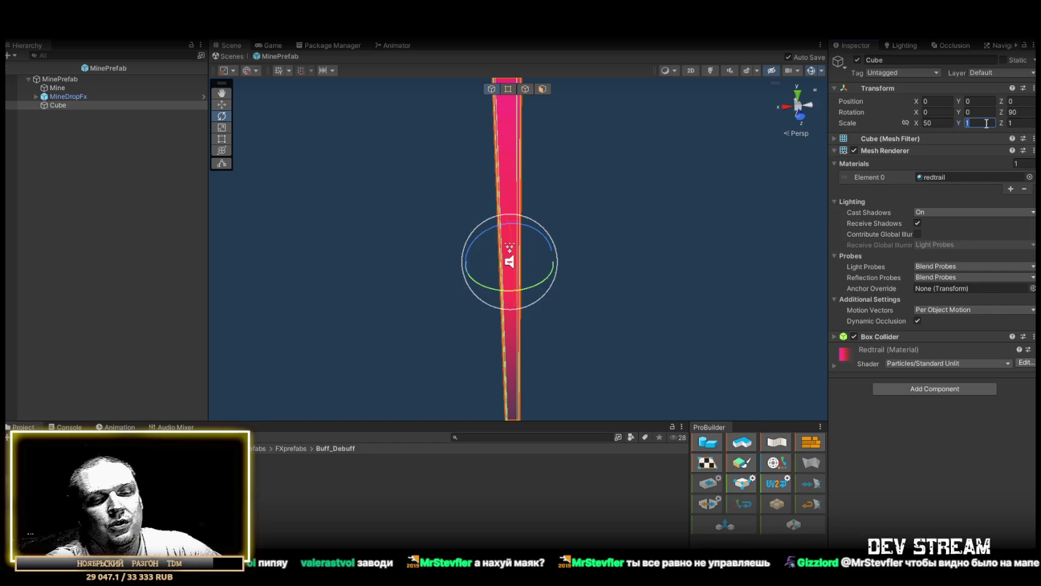
type(".2")
type("2")
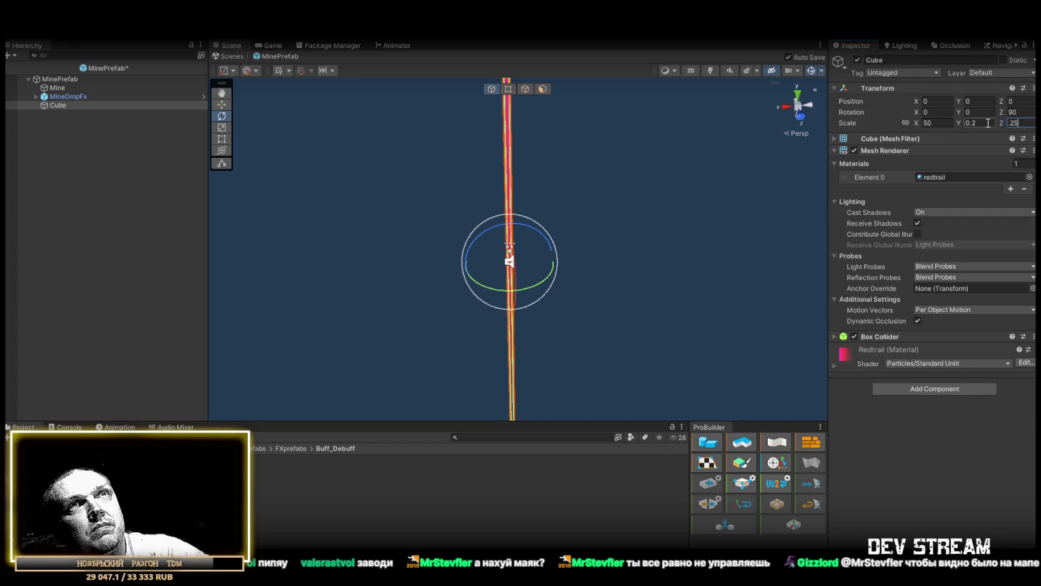
type("5")
mouse_move(588, 204)
left_mouse_down()
mouse_move(595, 181)
mouse_move(632, 193)
left_mouse_up()
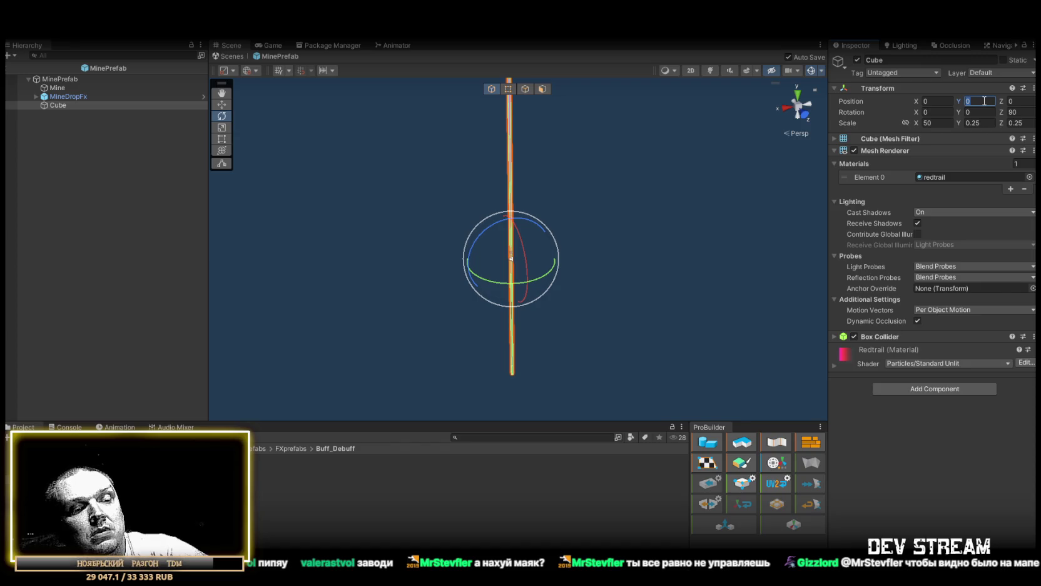
type("25")
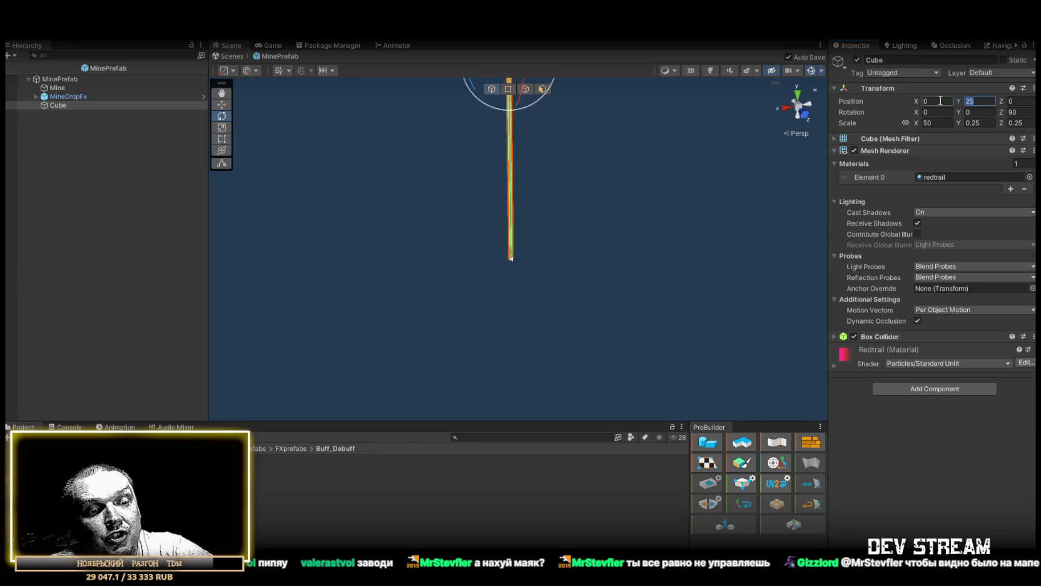
type("35")
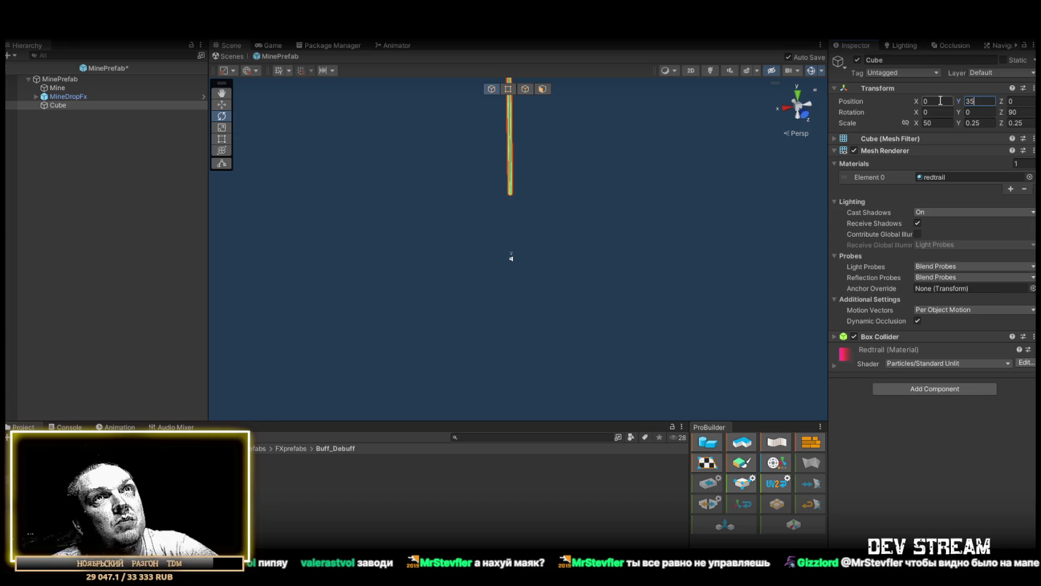
type("40")
mouse_move(627, 157)
left_mouse_down()
mouse_move(613, 79)
mouse_move(615, 163)
mouse_move(627, 184)
mouse_move(632, 170)
mouse_move(636, 177)
mouse_move(632, 218)
left_mouse_up()
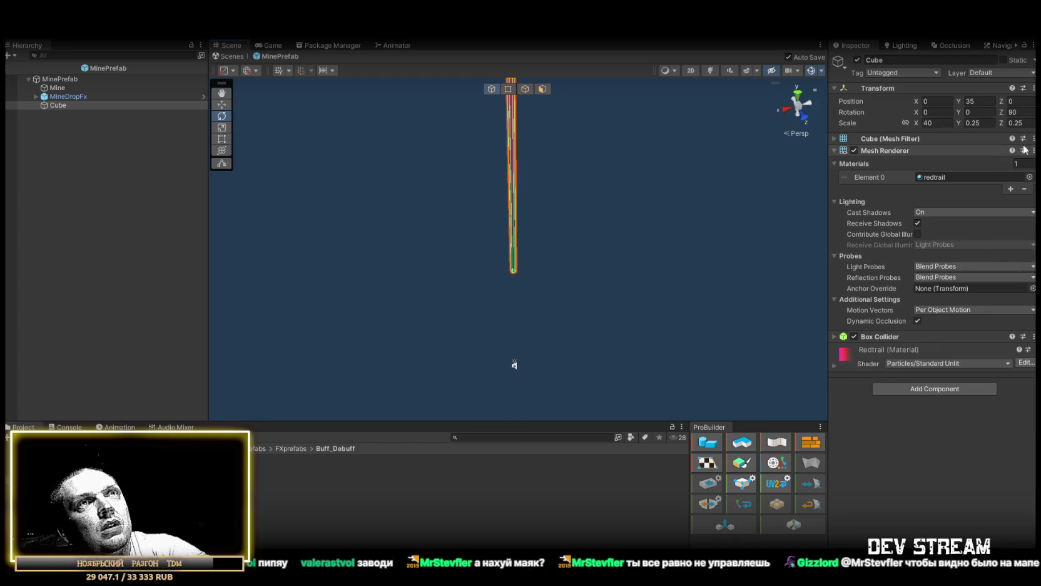
- Remove the cube's Box Collider and put it on the RagDoll layer
left_click(1031, 336)
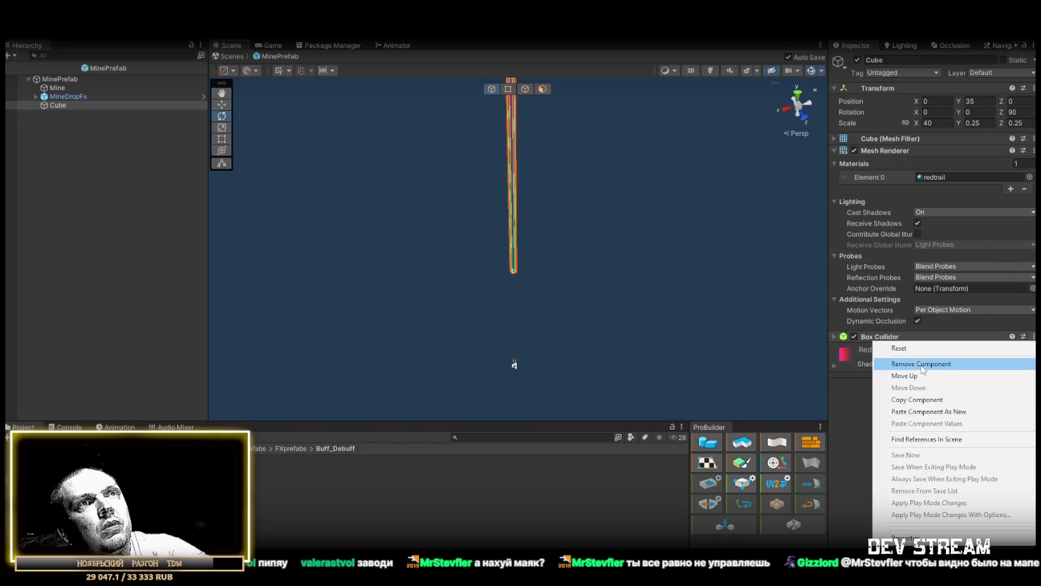
left_click(953, 368)
left_click(1001, 73)
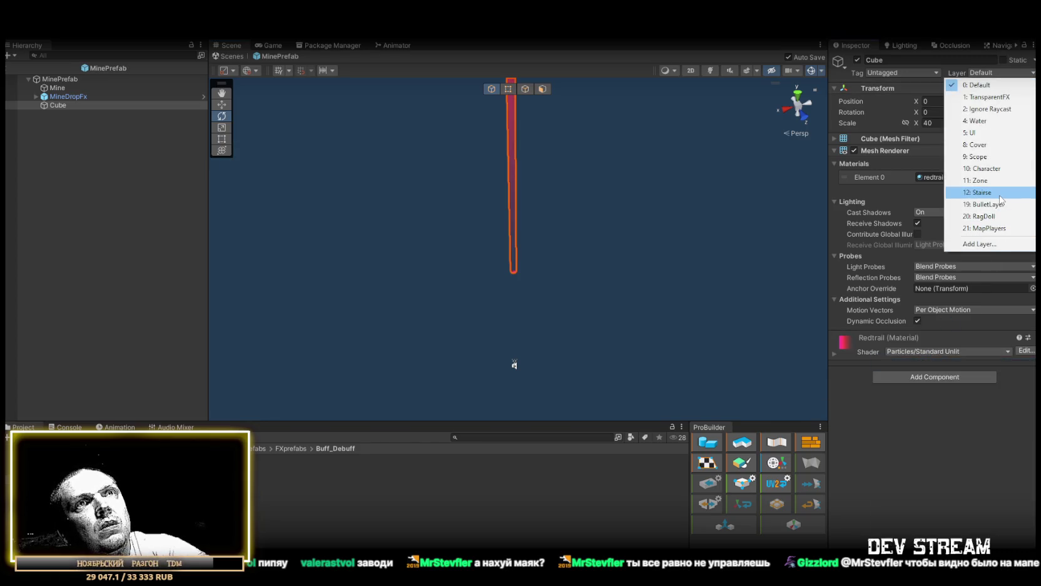
left_click(997, 216)
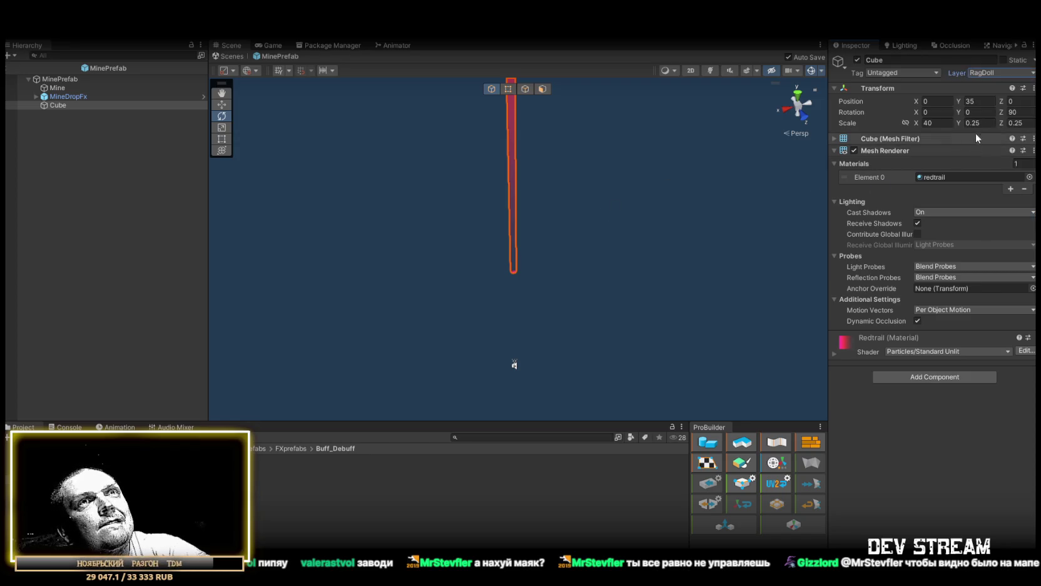
- Set the beam's Position Y to 20, check it in the view, and return to Play_Dust
type("20")
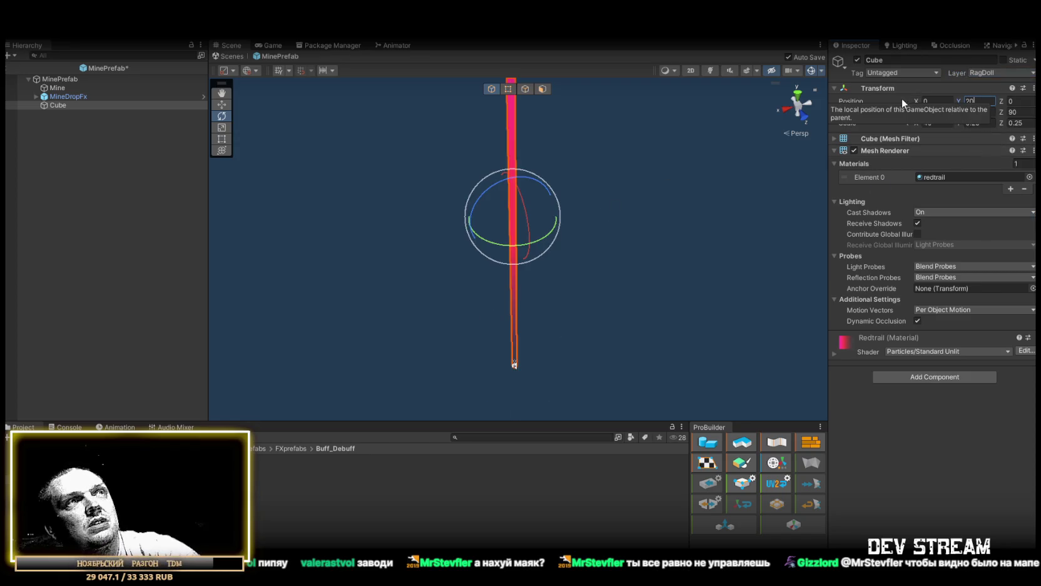
mouse_move(613, 225)
left_mouse_down()
mouse_move(625, 255)
mouse_move(613, 305)
mouse_move(627, 305)
mouse_move(632, 214)
mouse_move(672, 200)
mouse_move(702, 205)
mouse_move(689, 199)
mouse_move(684, 216)
left_mouse_up()
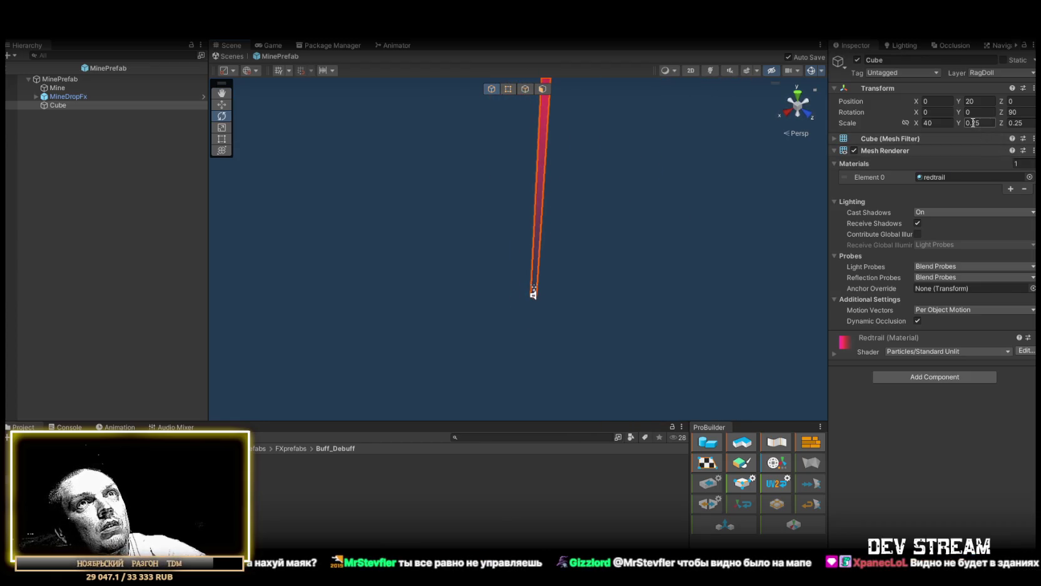
left_click_drag(603, 195, 610, 193)
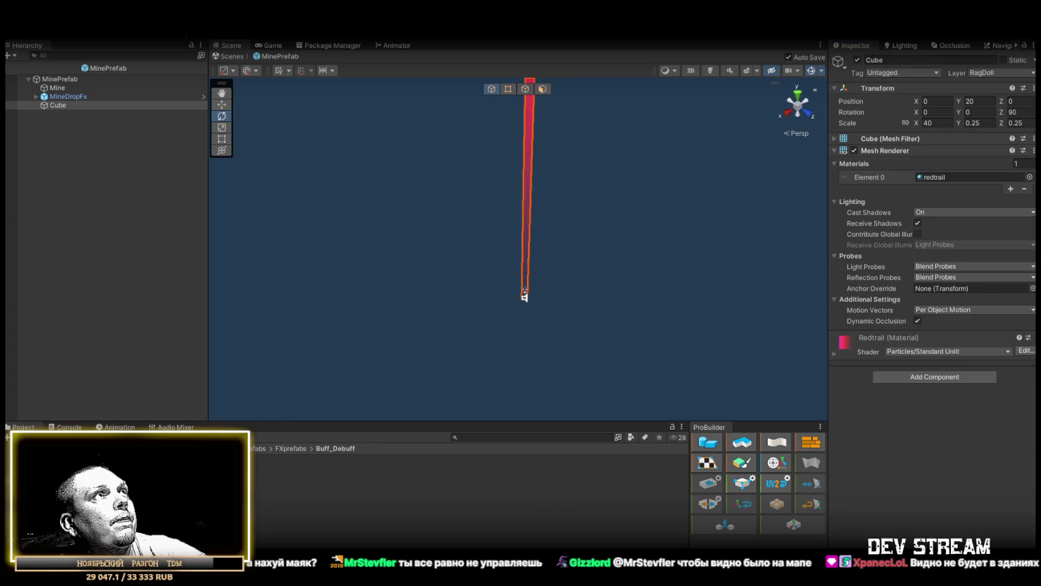
left_click(232, 58)
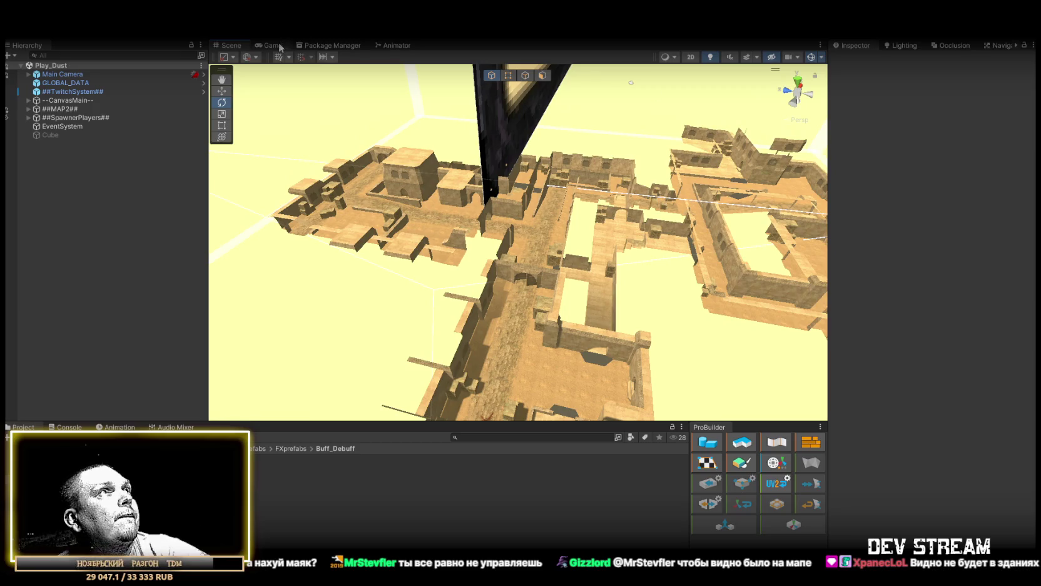
- Start Play mode from the Game tab and maximize the Game view for the de_dust match
left_click(275, 46)
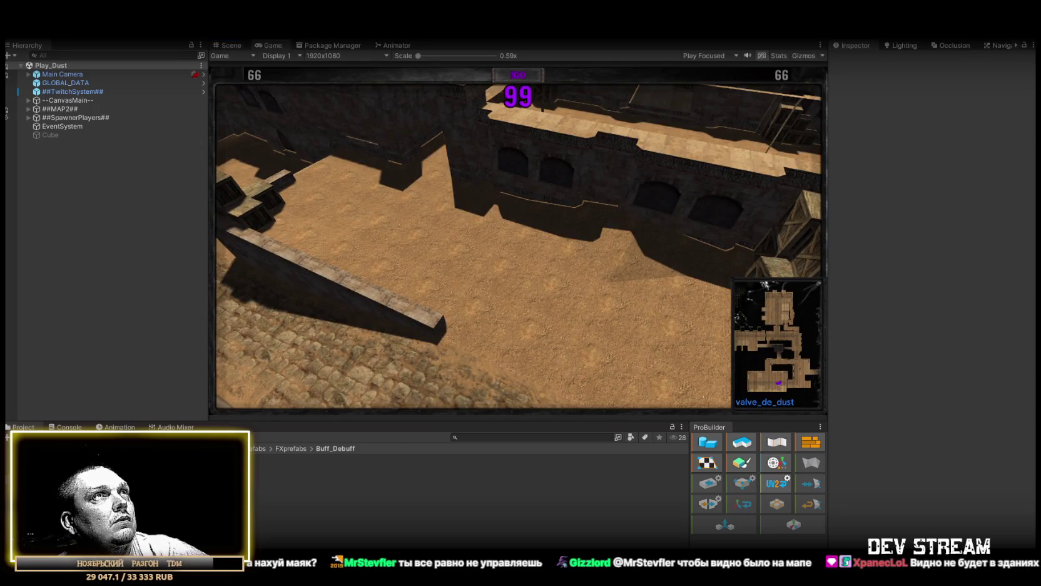
key("ctrl+p")
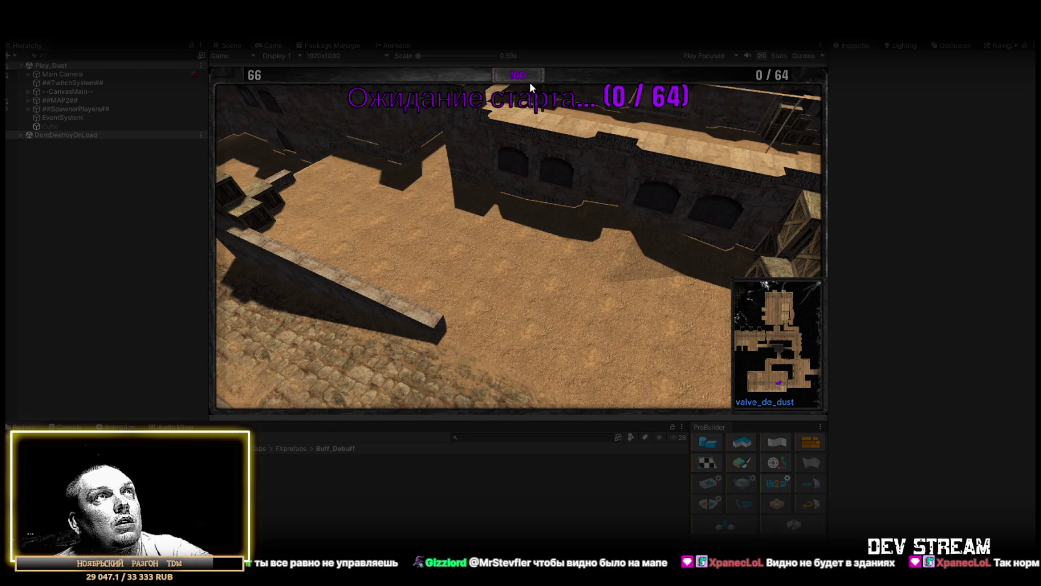
double_click(264, 45)
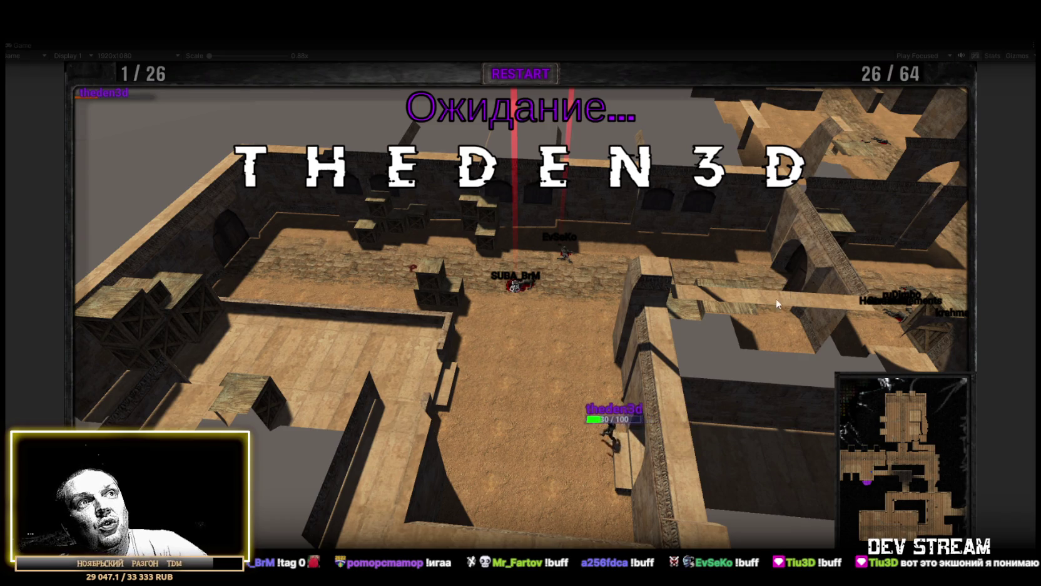
- Walk the theden3d character left, then stop Play mode with the Play button
key("a")
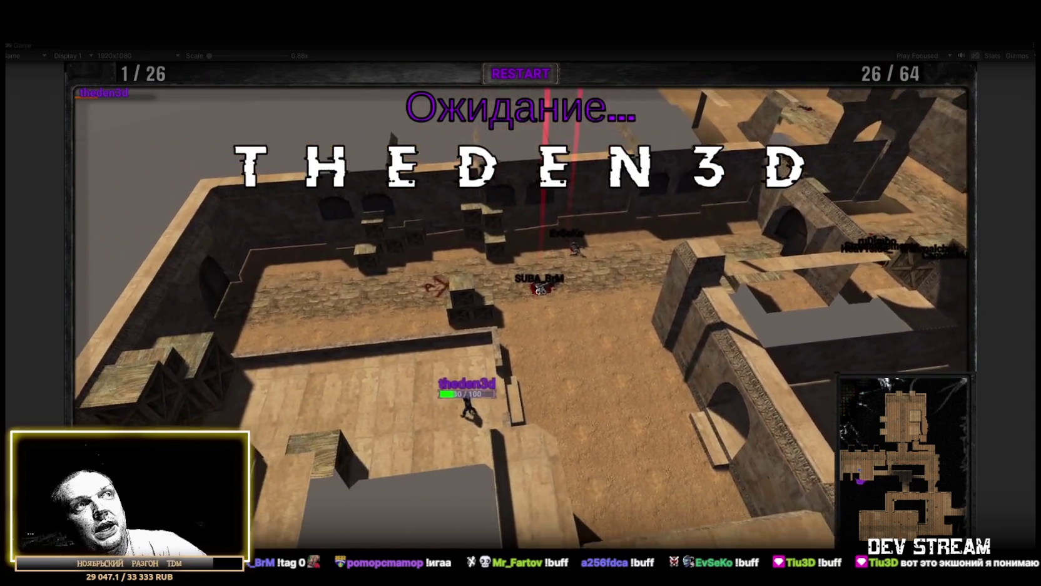
left_click(507, 36)
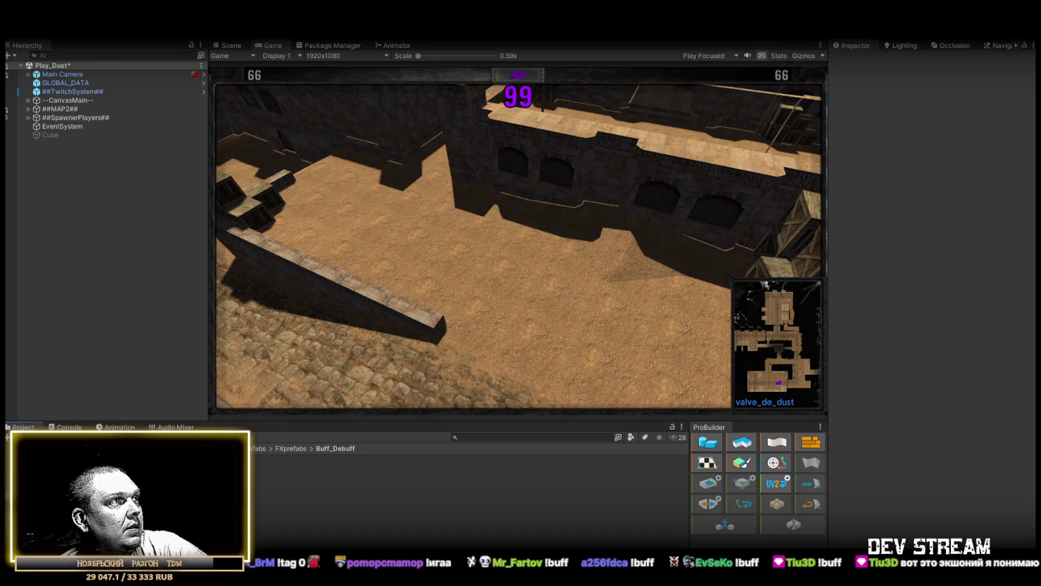
- Select the TRCchaters prefab and add an empty entry to its On Dead Event list
left_click(125, 459)
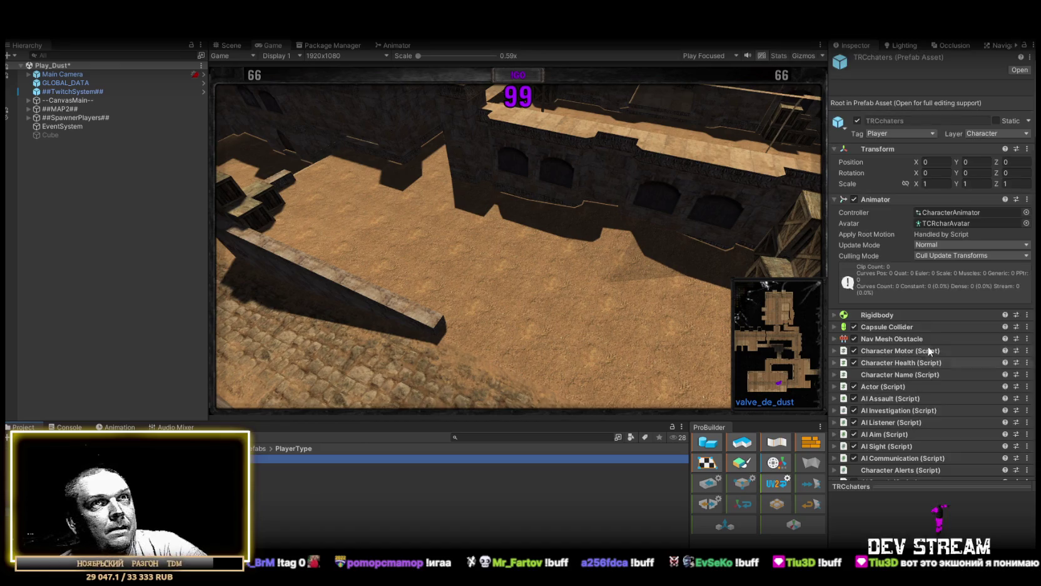
scroll(919, 372, "down", 15)
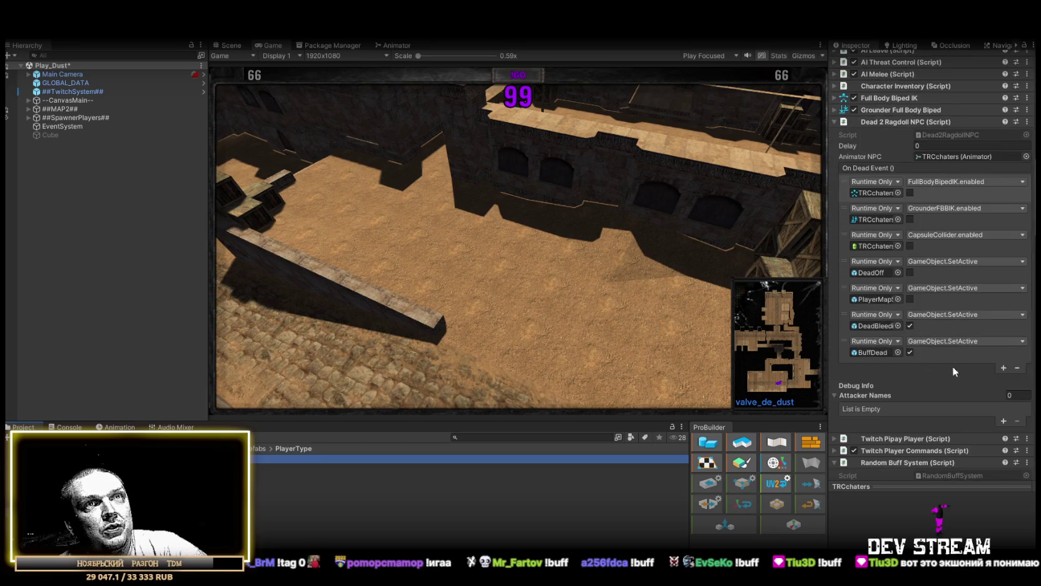
left_click(1004, 368)
scroll(935, 398, "down", 5)
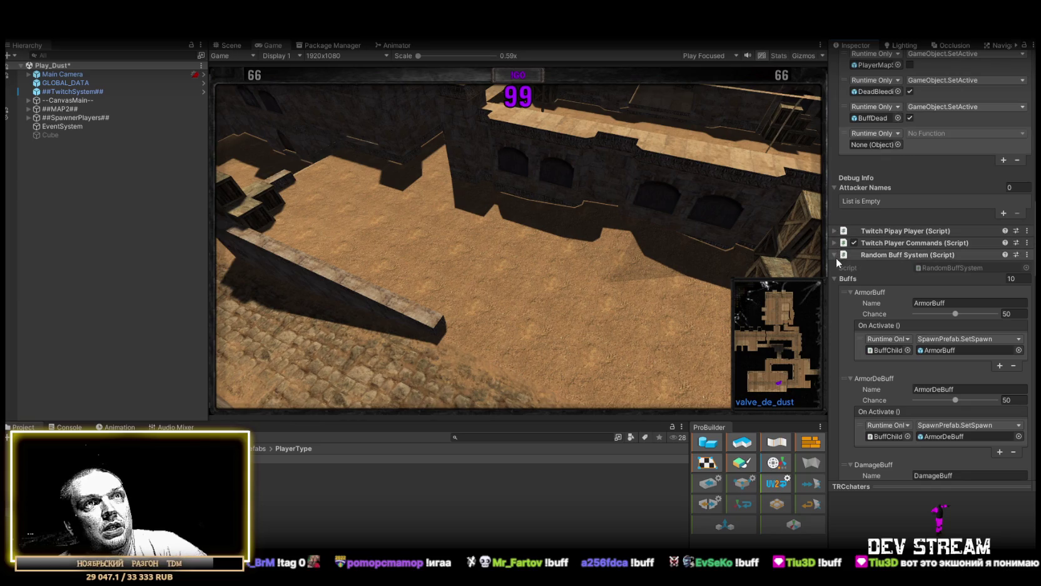
- Collapse Random Buff System and Weapon Switcher, then expand the Twitch Player Commands component
left_click(835, 256)
left_click(835, 278)
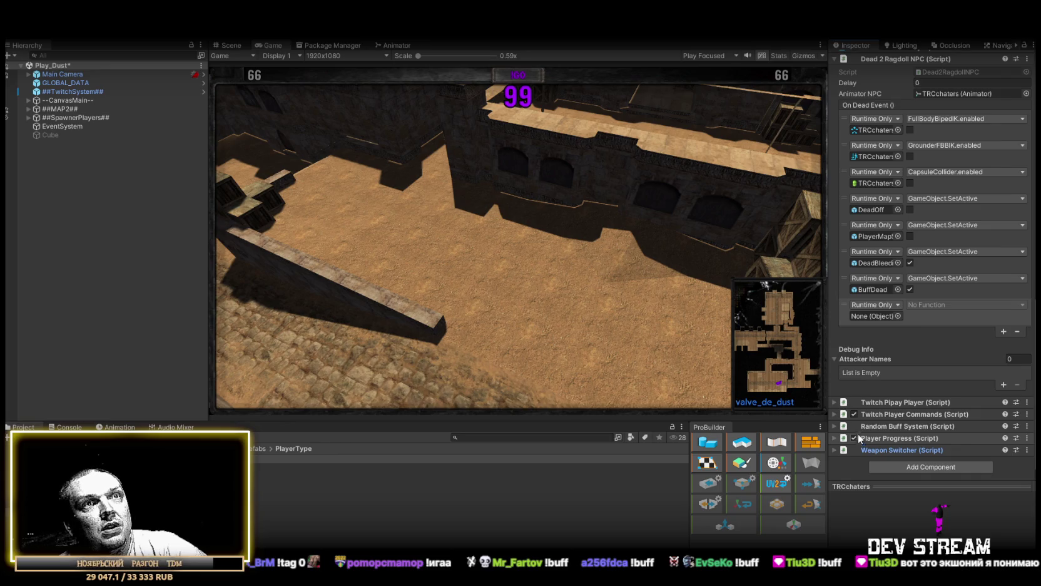
left_click(834, 411)
scroll(885, 425, "down", 4)
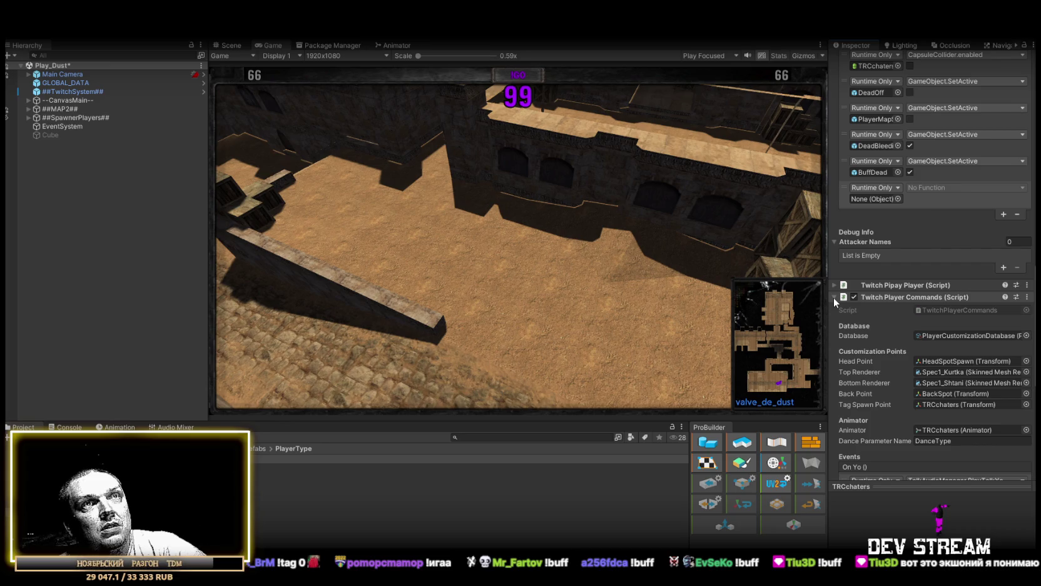
scroll(882, 335, "down", 2)
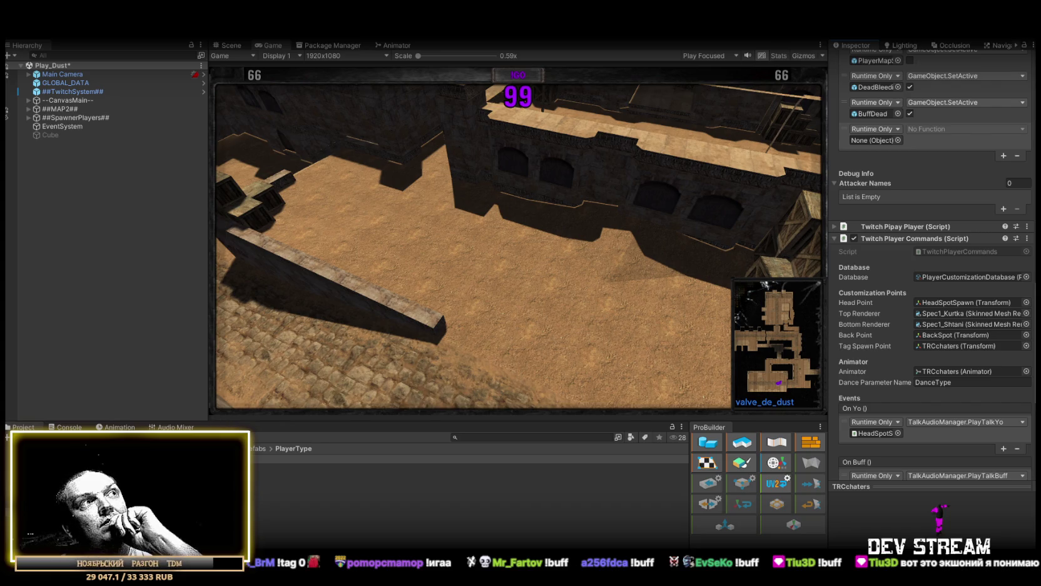
scroll(905, 380, "down", 3)
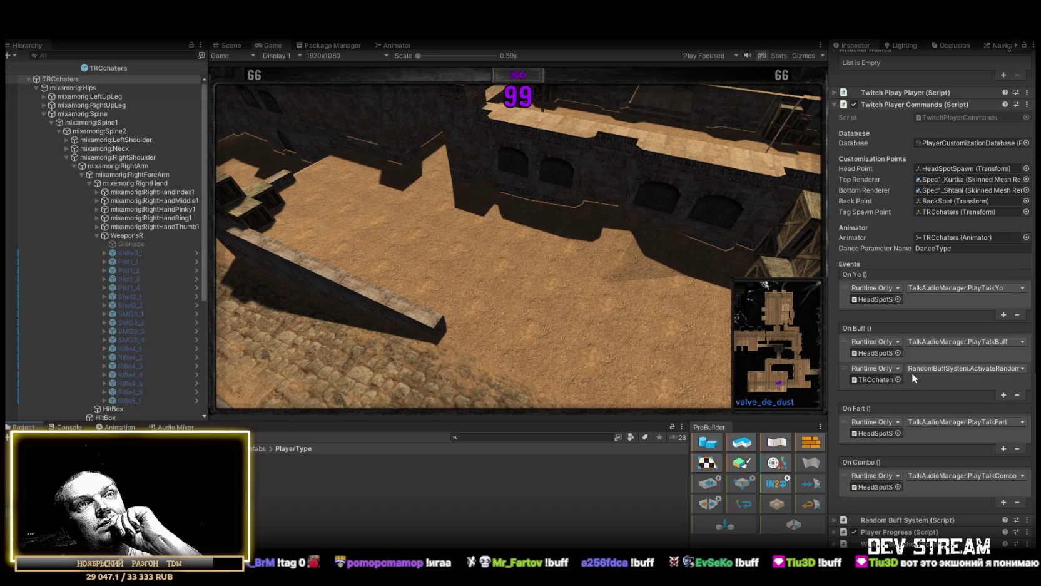
- Point the new death event at TRCchaters' TwitchPlayerCommands.enabled, left unchecked, then exit the prefab
scroll(911, 371, "up", 6)
left_click(68, 80)
left_click_drag(885, 187, 888, 182)
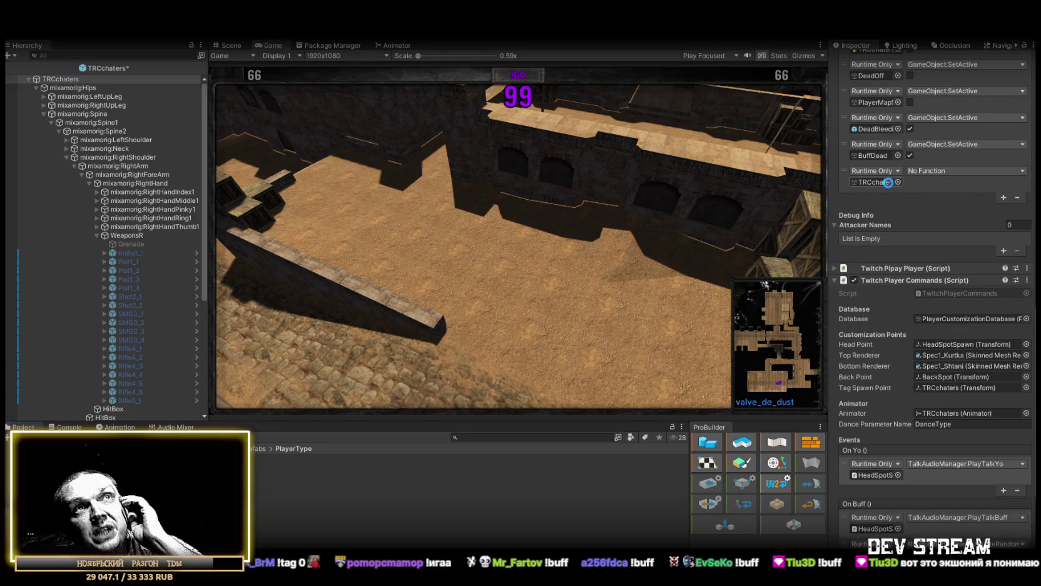
left_click(963, 173)
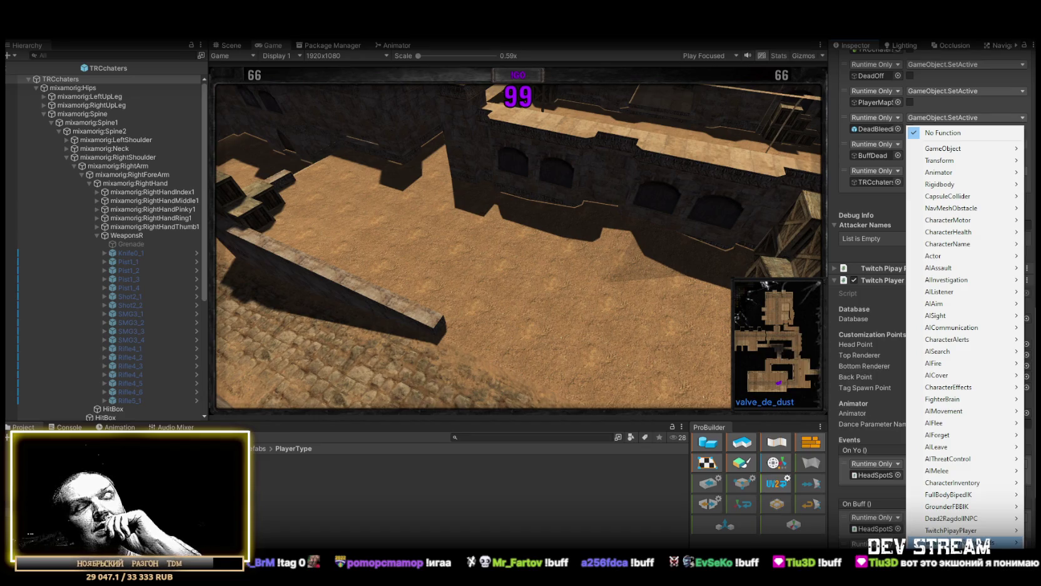
mouse_move(954, 541)
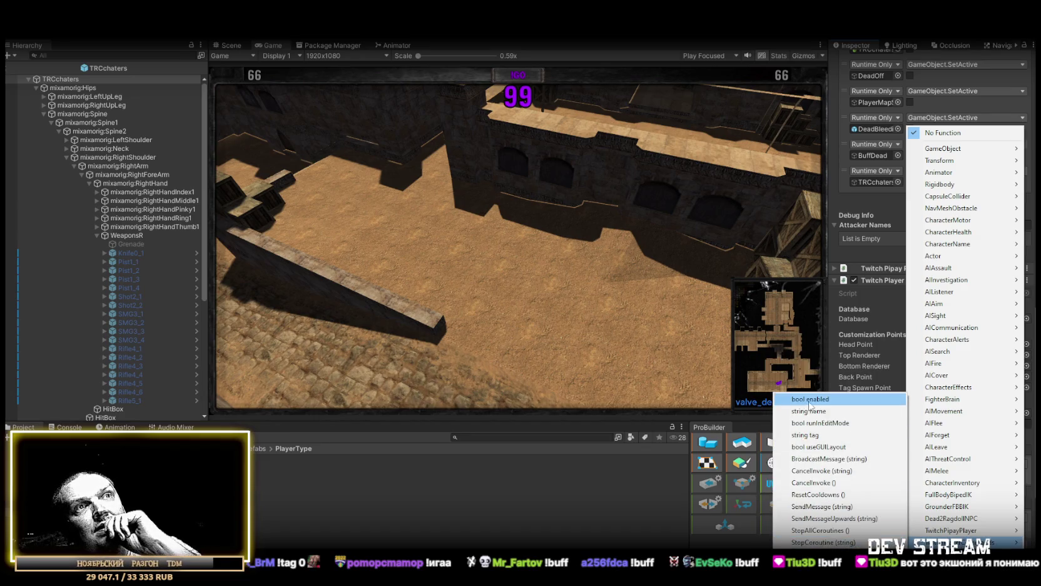
left_click(810, 399)
left_click(909, 182)
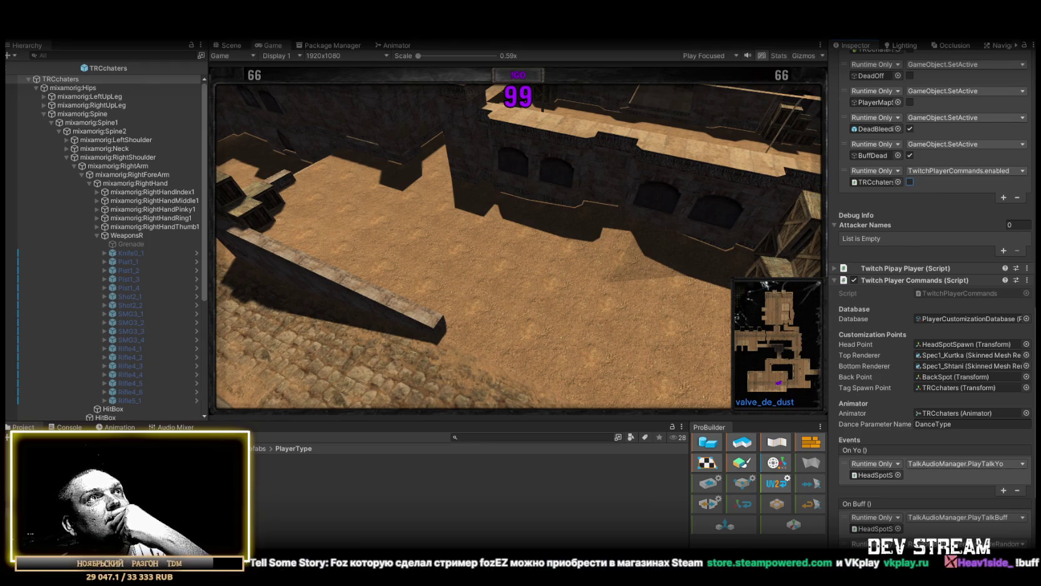
left_click(228, 48)
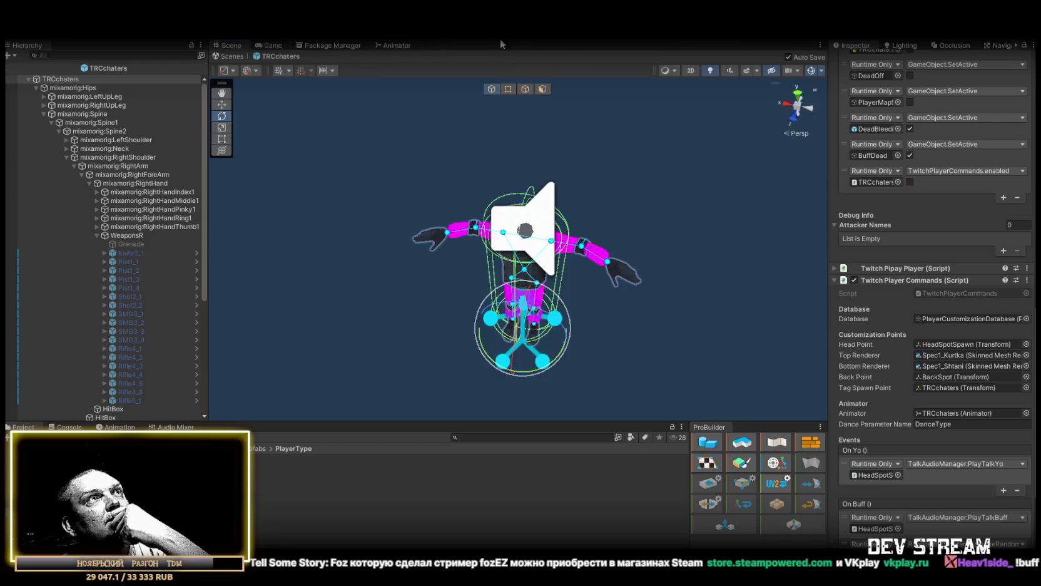
left_click(226, 60)
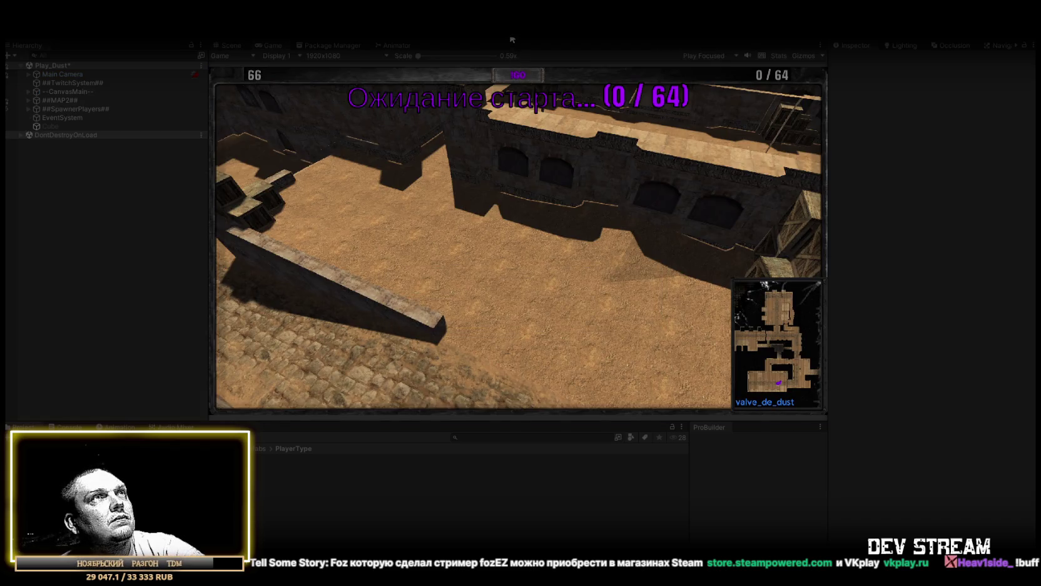
- Maximize the Game view so the de_dust game fills the editor
double_click(268, 44)
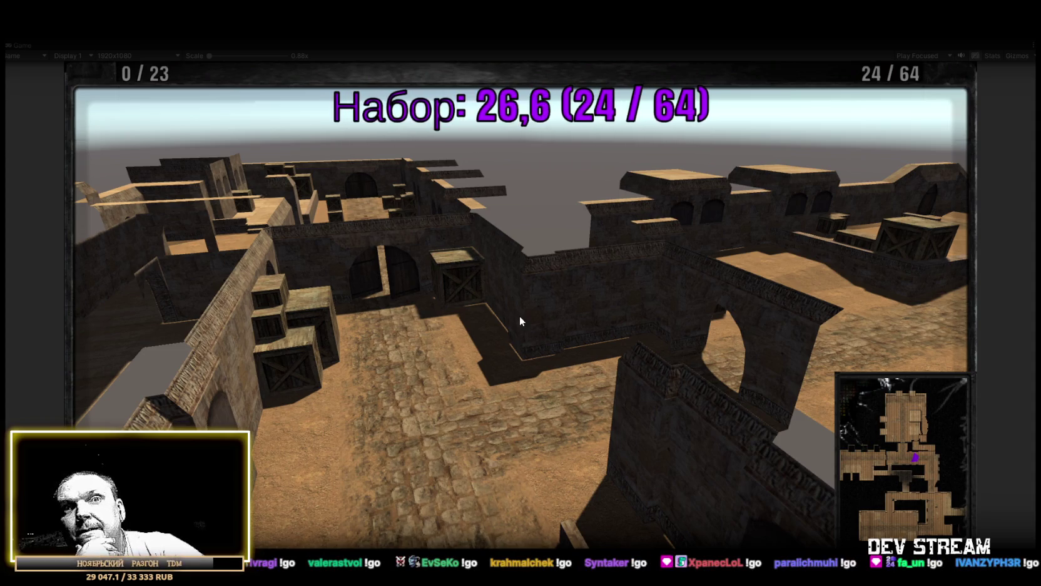
- Focus the running match, then restore the Hierarchy, Project and ProBuilder panels around the Game view
left_click(639, 272)
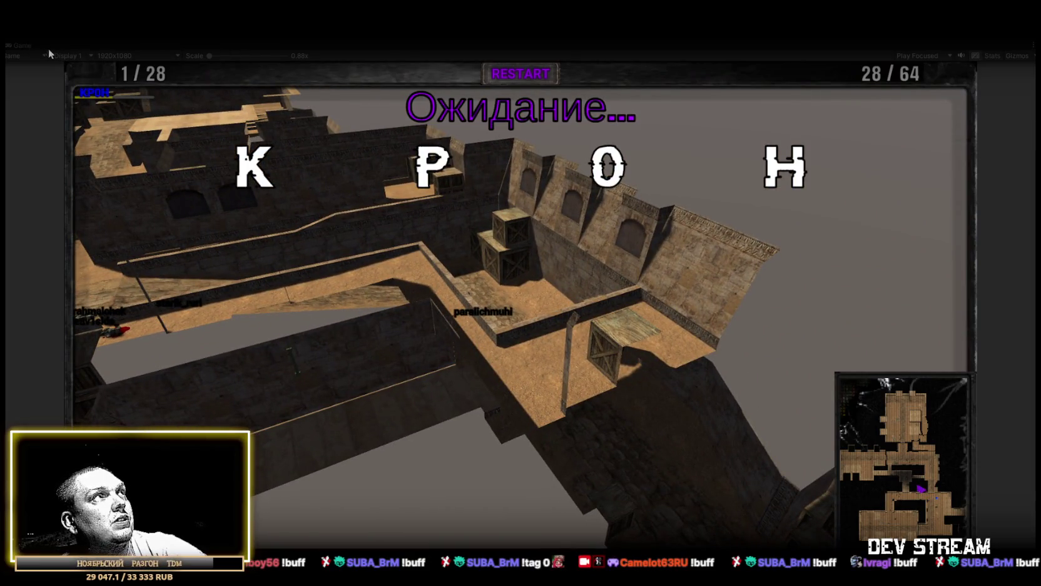
double_click(17, 48)
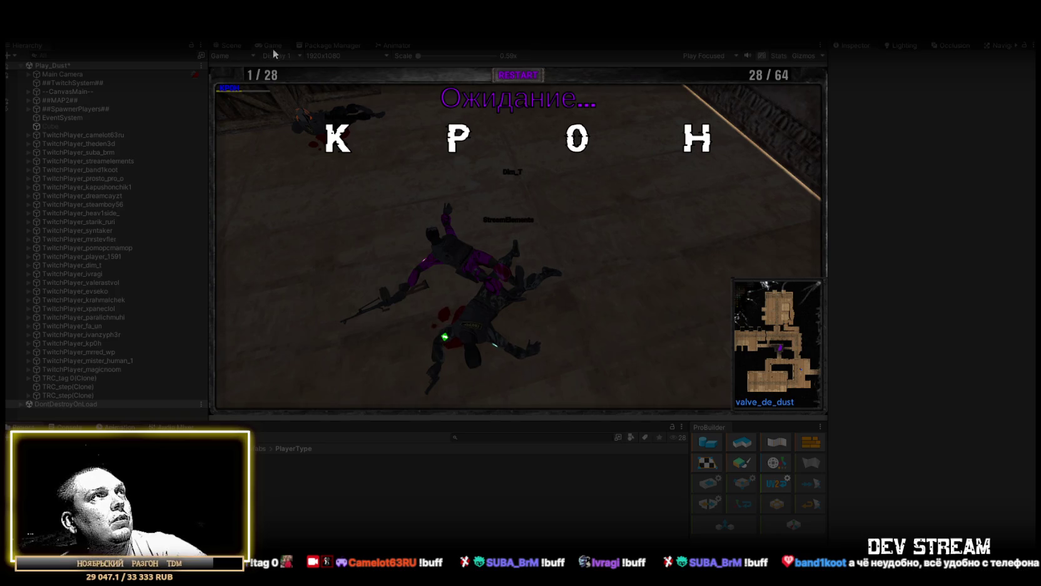
- In the Scene view, select a fallen chat player and inspect its Dead 2 Ragdoll NPC events
left_click(228, 46)
scroll(561, 261, "up", 3)
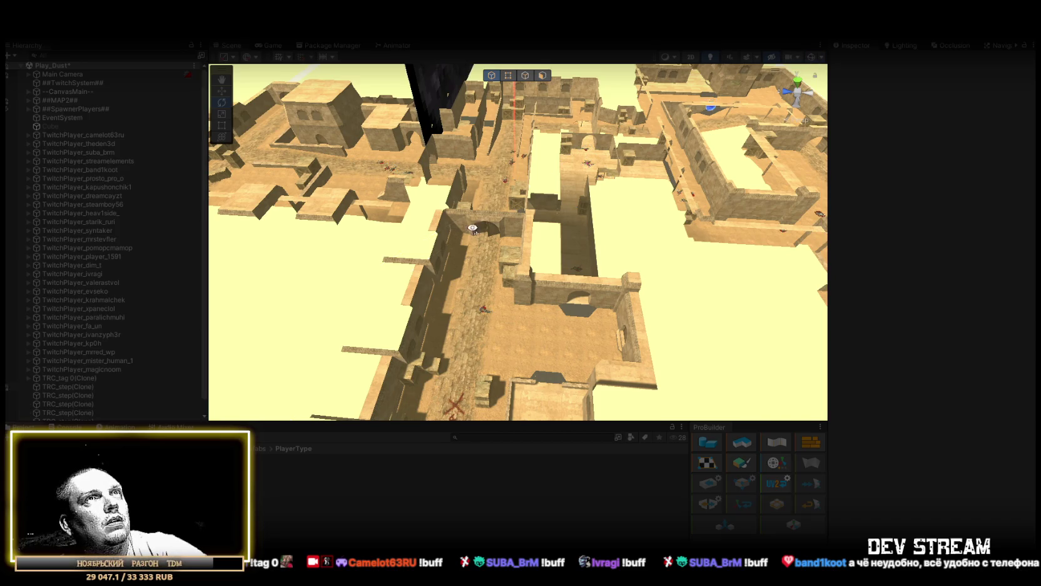
mouse_move(473, 227)
left_mouse_down()
mouse_move(585, 212)
mouse_move(507, 219)
mouse_move(603, 159)
mouse_move(563, 206)
left_mouse_up()
left_click(533, 250)
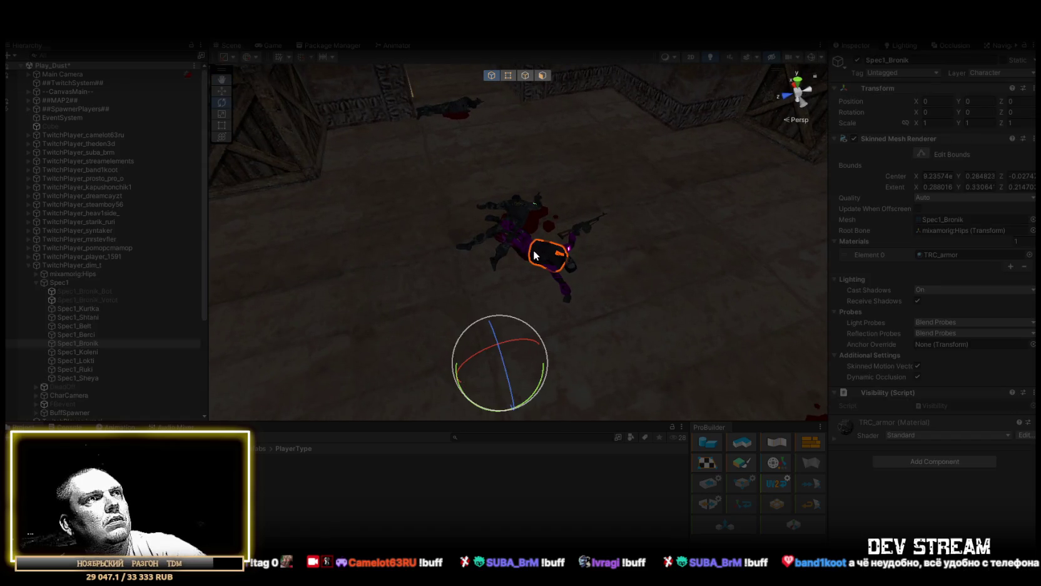
left_click(77, 266)
scroll(960, 307, "down", 10)
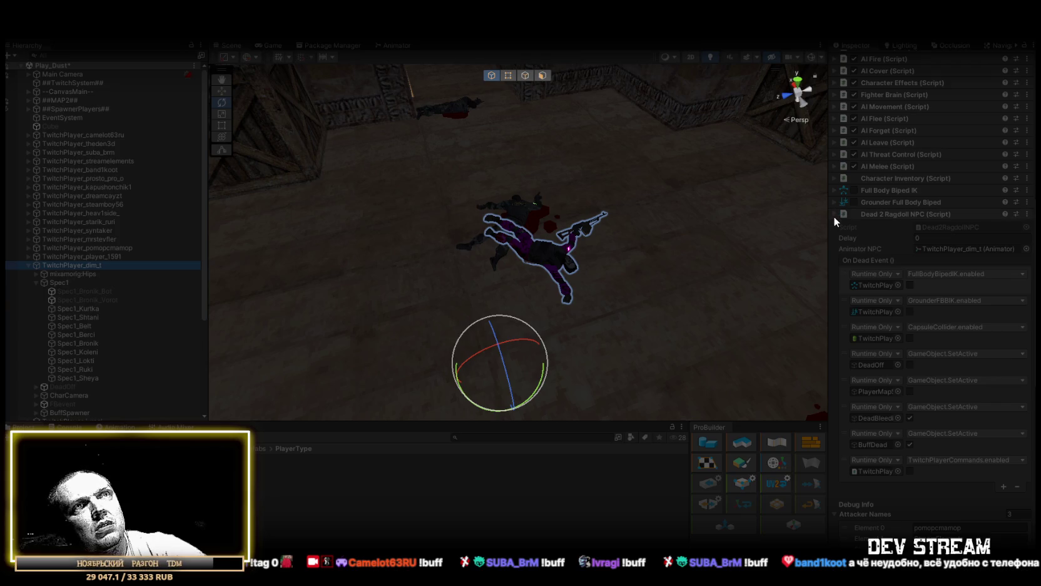
left_click(835, 216)
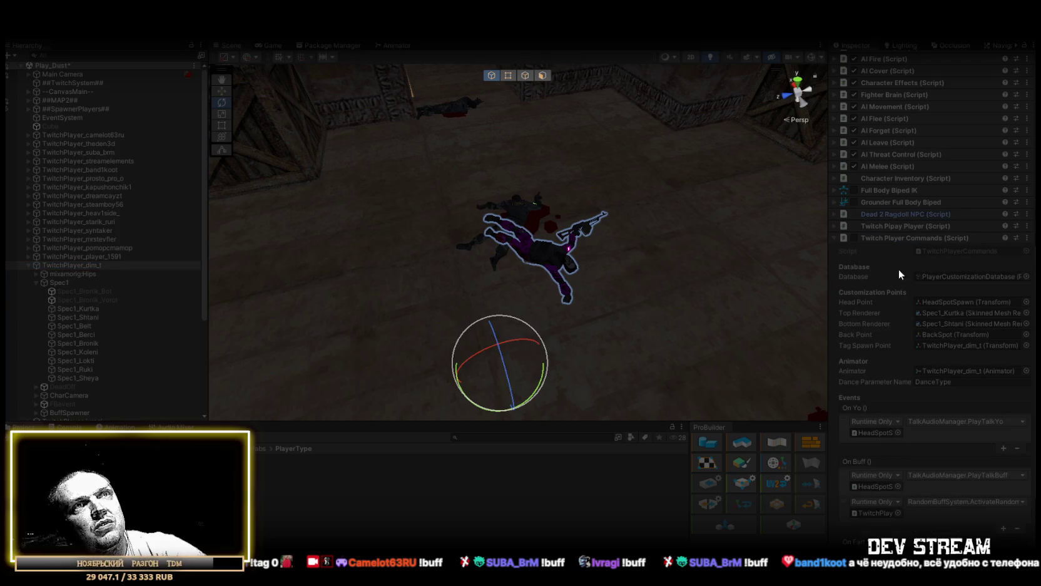
- Frame another fallen character and orbit around the cobbled street and walls to inspect it
mouse_move(586, 271)
left_mouse_down()
mouse_move(610, 263)
mouse_move(582, 255)
mouse_move(699, 263)
mouse_move(713, 244)
mouse_move(749, 232)
mouse_move(670, 224)
mouse_move(502, 240)
mouse_move(407, 277)
mouse_move(330, 265)
mouse_move(419, 232)
mouse_move(344, 231)
mouse_move(348, 246)
mouse_move(558, 325)
mouse_move(546, 283)
mouse_move(860, 239)
left_mouse_up()
key("f")
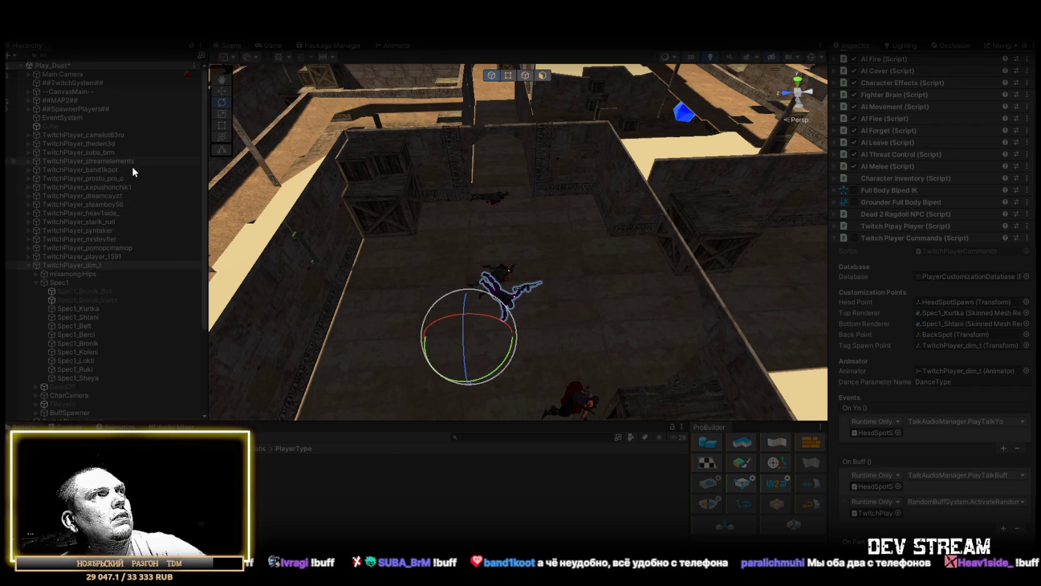
double_click(101, 213)
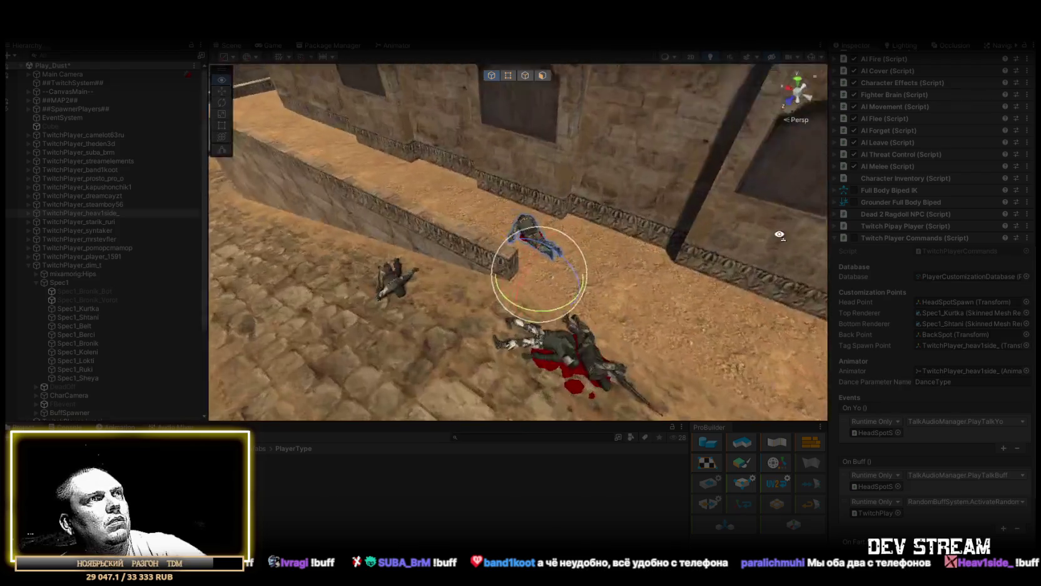
left_click_drag(779, 234, 578, 250)
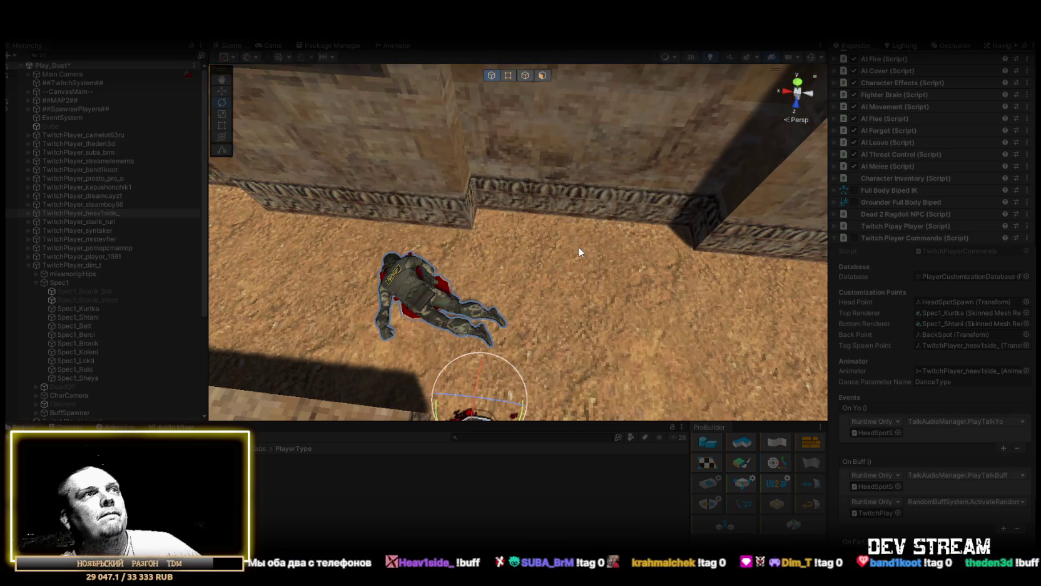
mouse_move(579, 252)
left_mouse_down()
mouse_move(842, 227)
mouse_move(734, 252)
mouse_move(861, 250)
left_mouse_up()
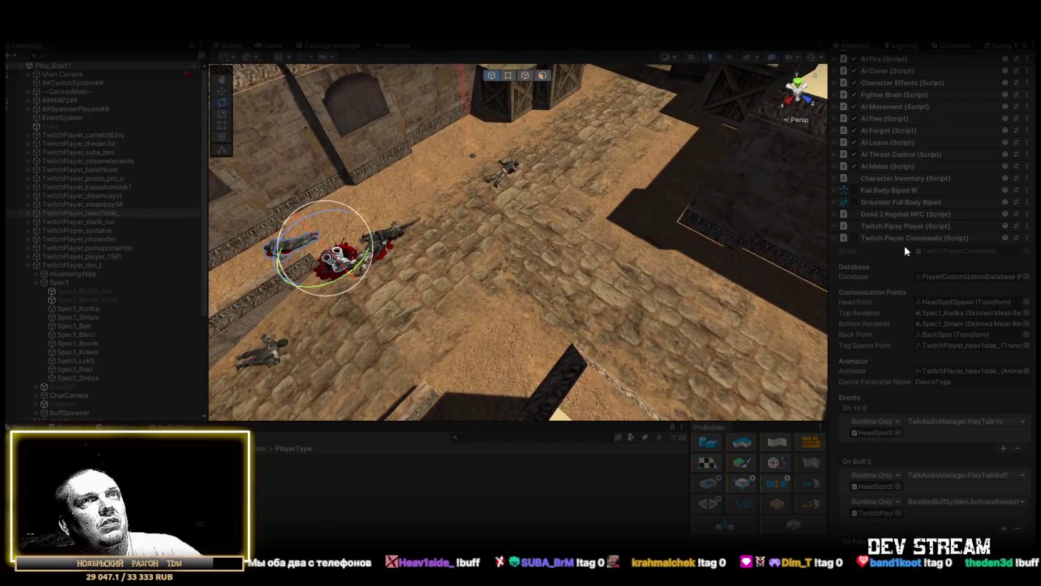
mouse_move(608, 253)
left_mouse_down()
mouse_move(431, 169)
mouse_move(469, 190)
mouse_move(502, 249)
mouse_move(908, 214)
mouse_move(850, 221)
mouse_move(671, 191)
mouse_move(699, 191)
left_mouse_up()
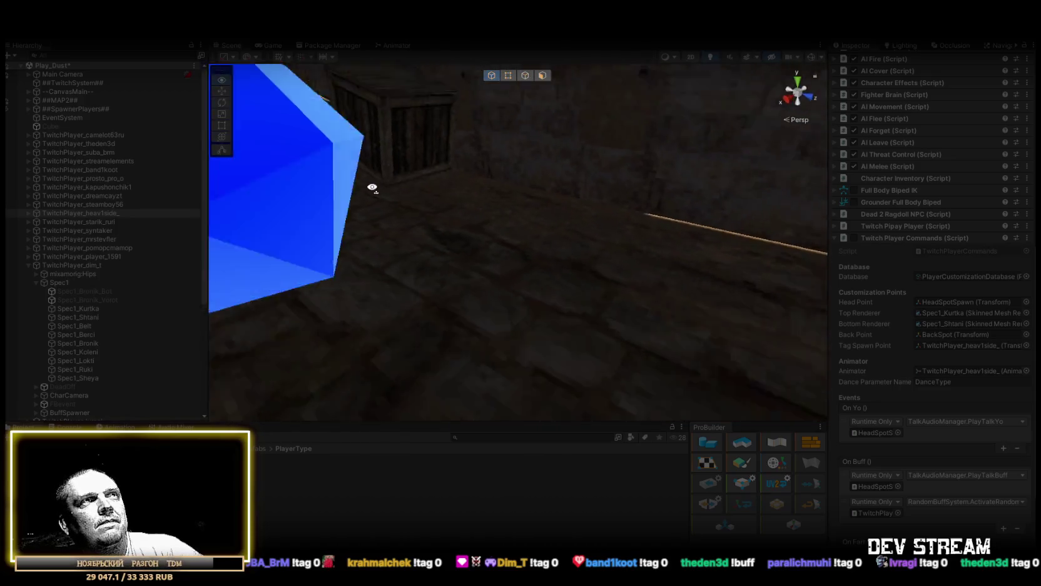
mouse_move(578, 210)
left_mouse_down()
mouse_move(560, 174)
mouse_move(713, 214)
mouse_move(584, 144)
mouse_move(435, 112)
mouse_move(456, 239)
mouse_move(531, 187)
mouse_move(600, 181)
mouse_move(662, 184)
mouse_move(702, 228)
mouse_move(650, 275)
mouse_move(583, 372)
mouse_move(796, 424)
mouse_move(907, 313)
mouse_move(951, 288)
mouse_move(952, 260)
mouse_move(886, 252)
mouse_move(496, 265)
mouse_move(426, 295)
mouse_move(507, 274)
left_mouse_up()
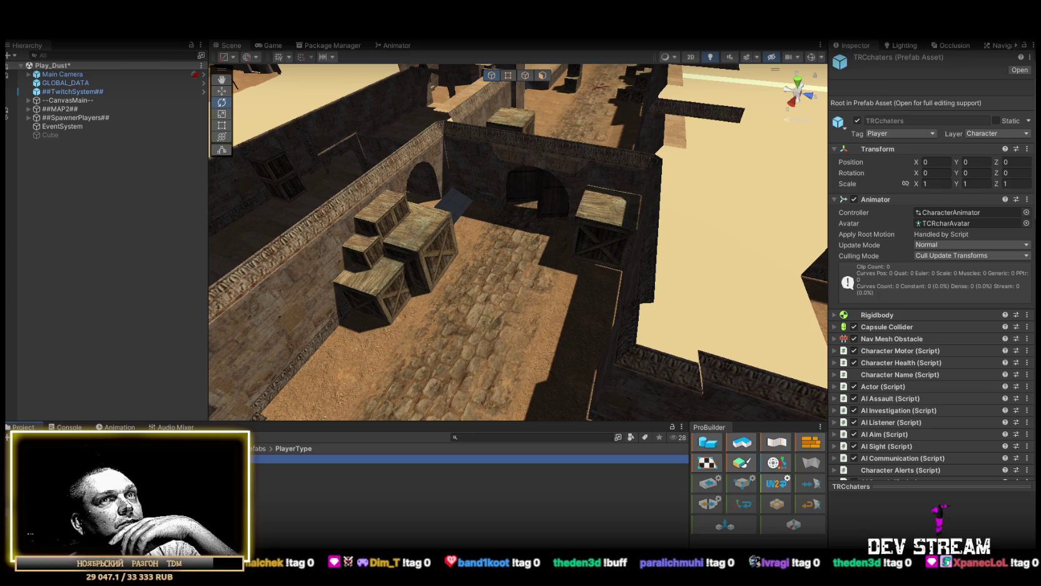
- Open TRCchaters in prefab mode, delete its TwitchPlayerCommands.enabled death event, and go back to Play_Dust
double_click(594, 459)
scroll(943, 370, "down", 10)
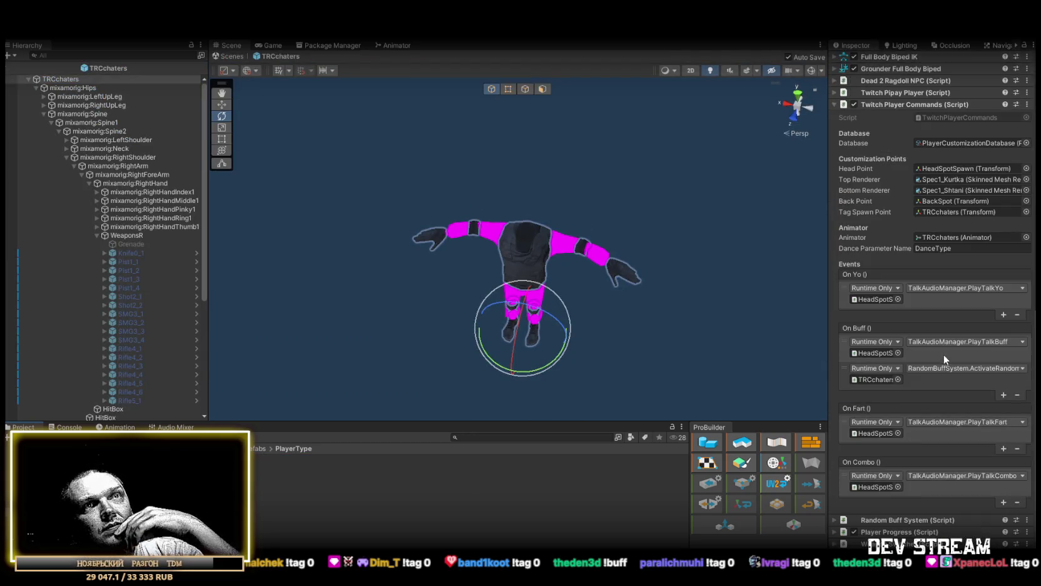
scroll(943, 344, "up", 5)
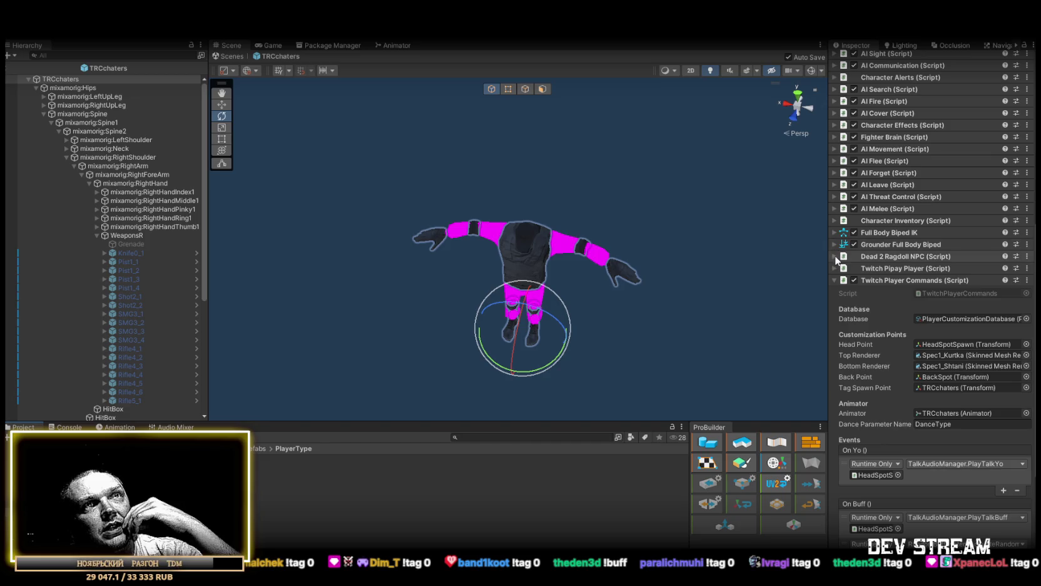
left_click(835, 256)
scroll(974, 333, "down", 3)
left_click(1022, 430)
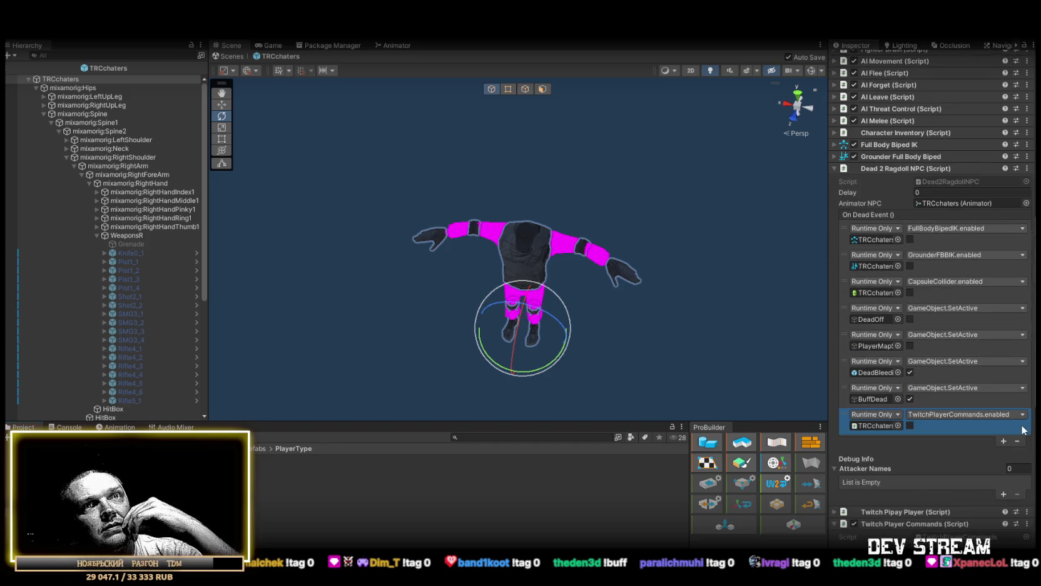
left_click(1018, 441)
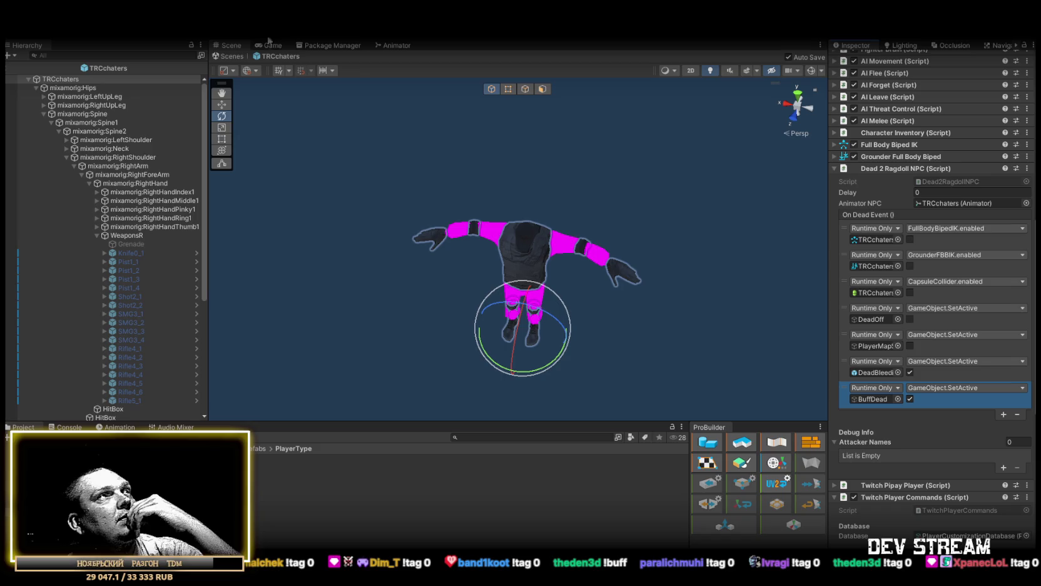
left_click(230, 58)
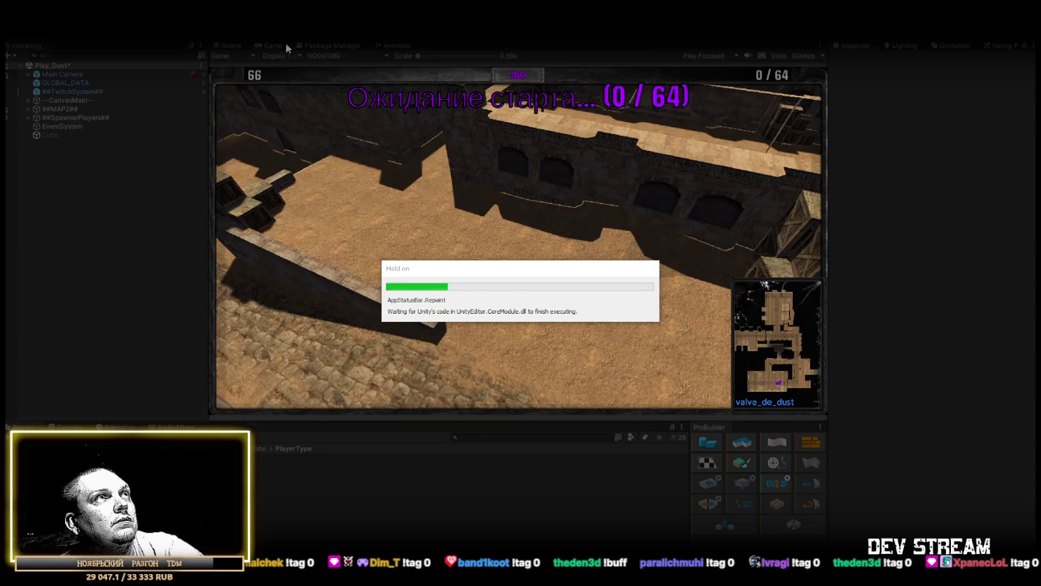
- Maximize the Game view and play the de_dust match until the scoreboard appears
double_click(273, 44)
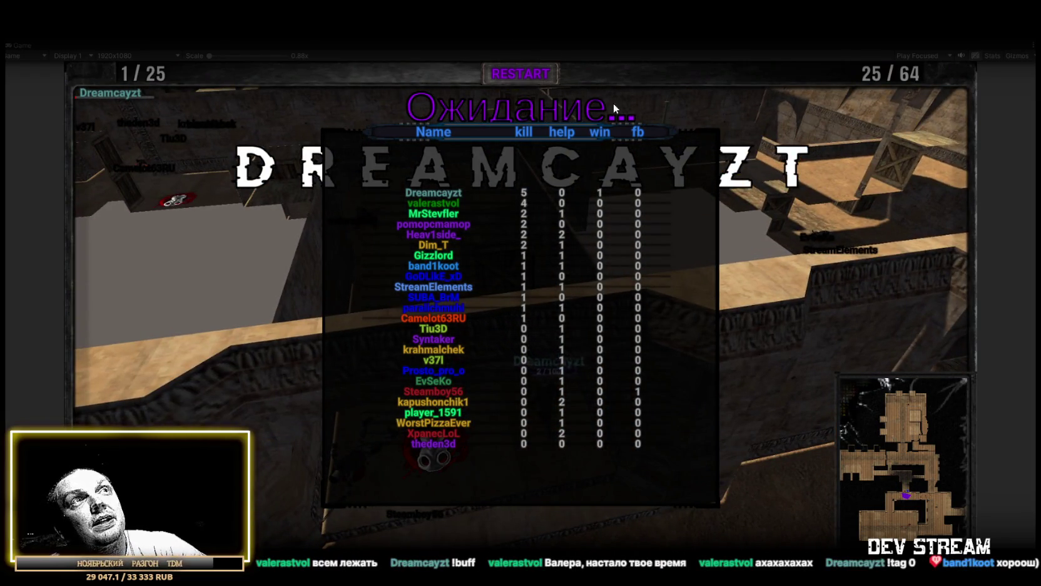
- Close the scoreboard, stop and restart Play mode, and maximize the Game view for the new round
key("Tab")
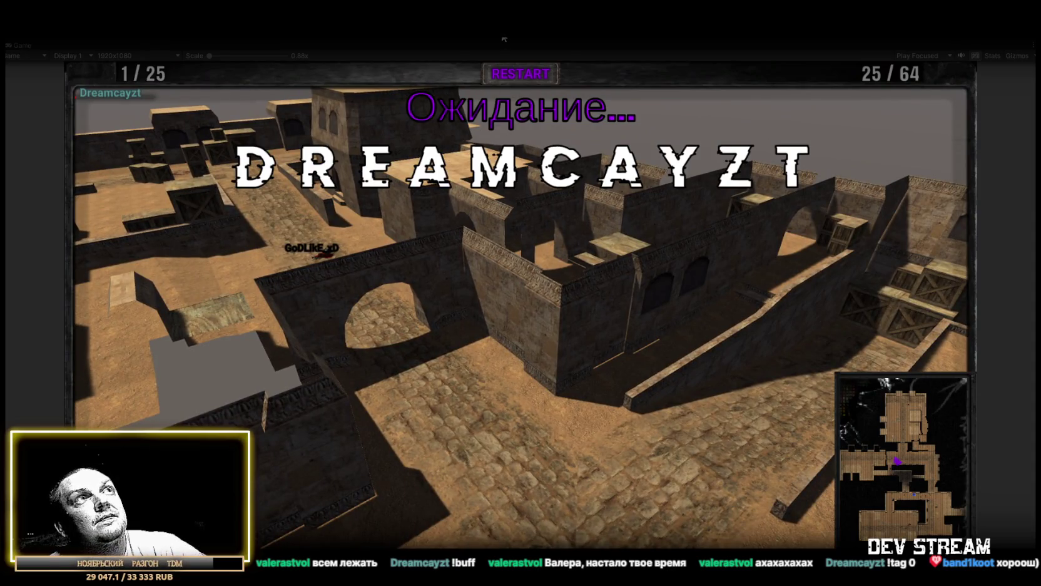
key("ctrl+p")
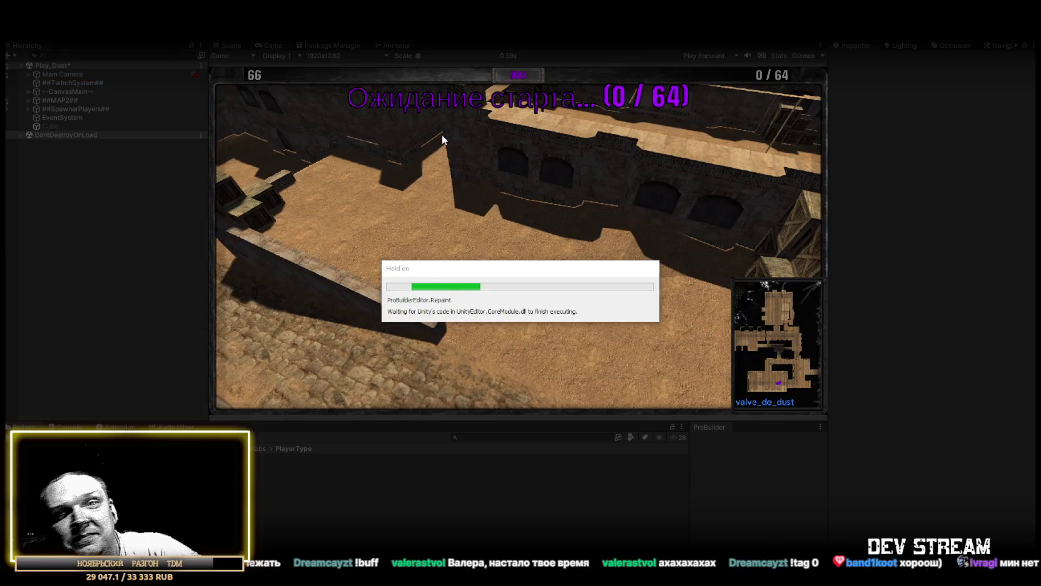
double_click(273, 44)
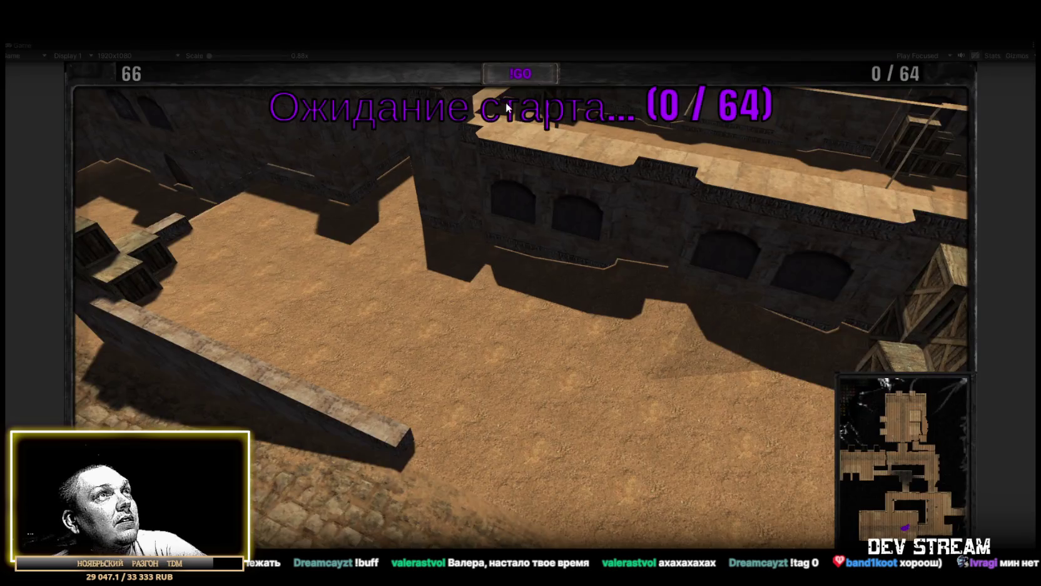
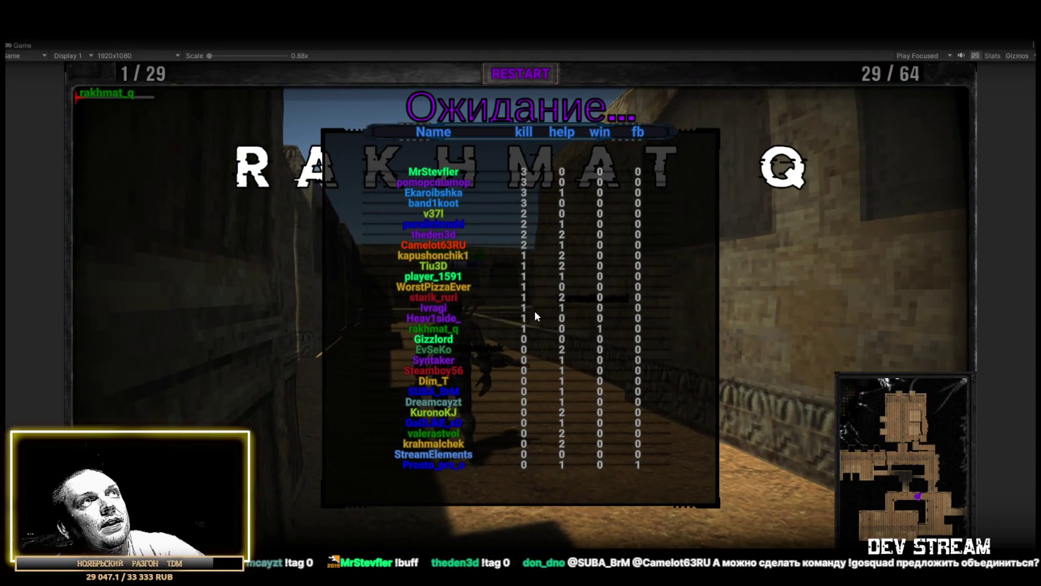
- Exit play mode (Ctrl+P) to leave the finished match and return to the editor
key("ctrl+p")
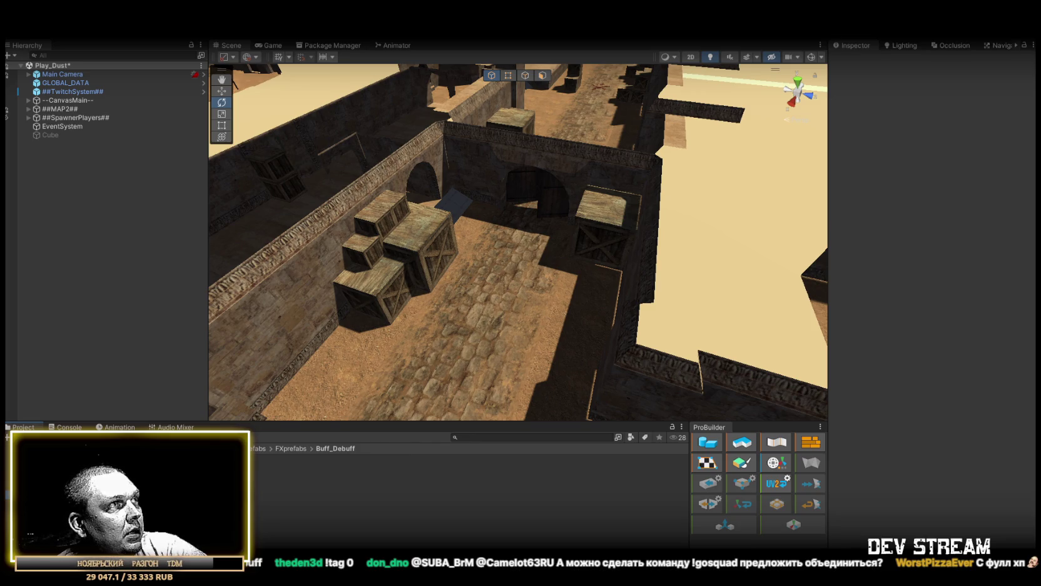
- Expand the mine prefab's Nav Mesh Obstacle, check its Radius of 5, and disable the component
scroll(905, 373, "down", 10)
scroll(912, 362, "up", 6)
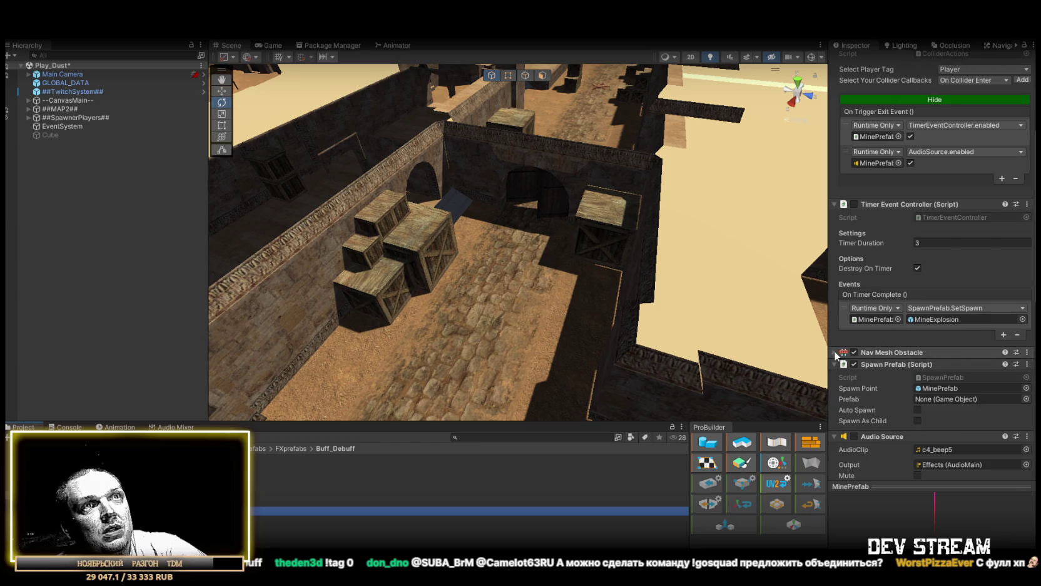
left_click(834, 352)
scroll(951, 347, "down", 2)
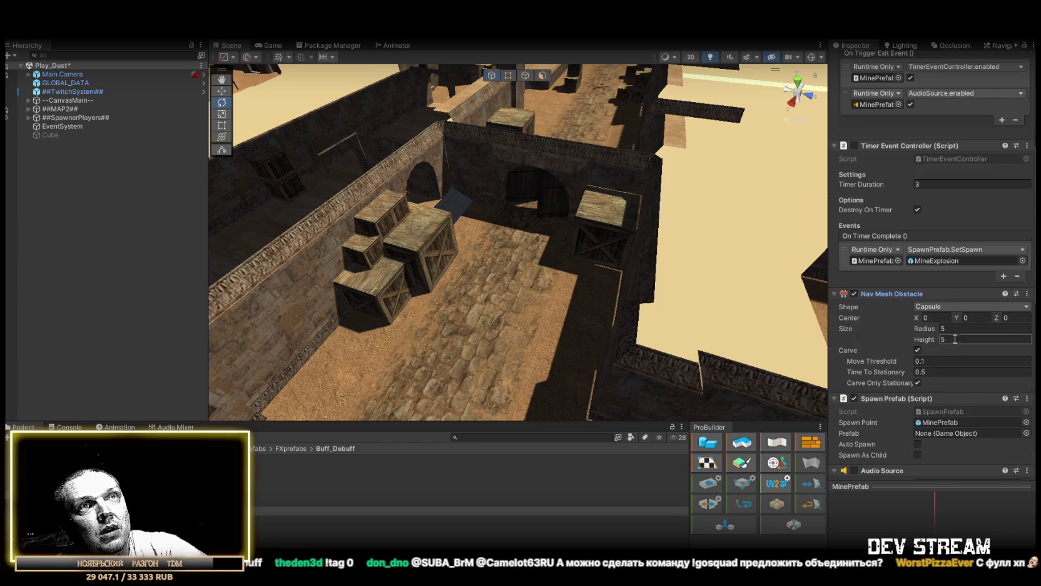
left_click(956, 329)
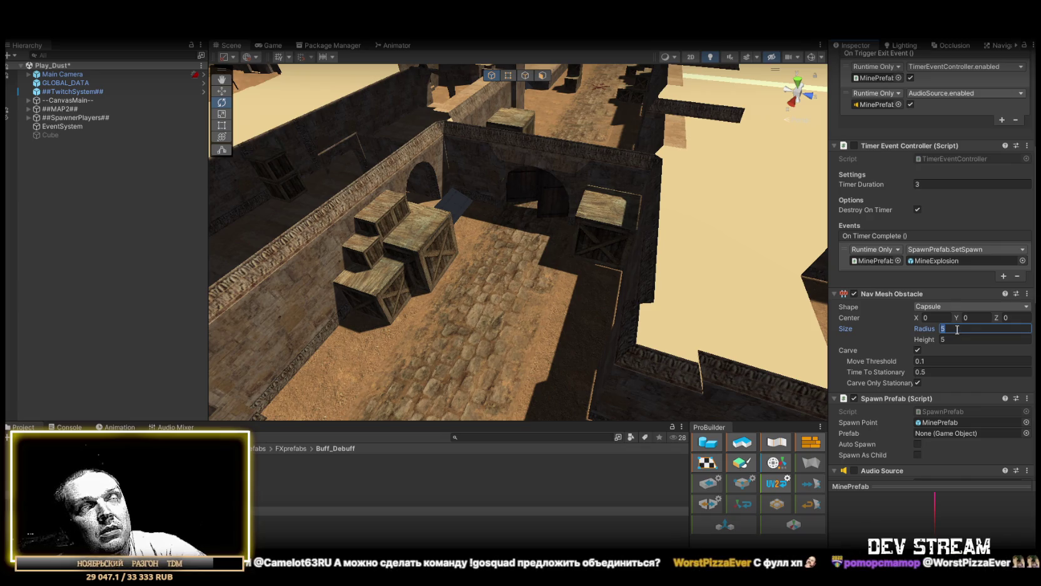
left_click(854, 294)
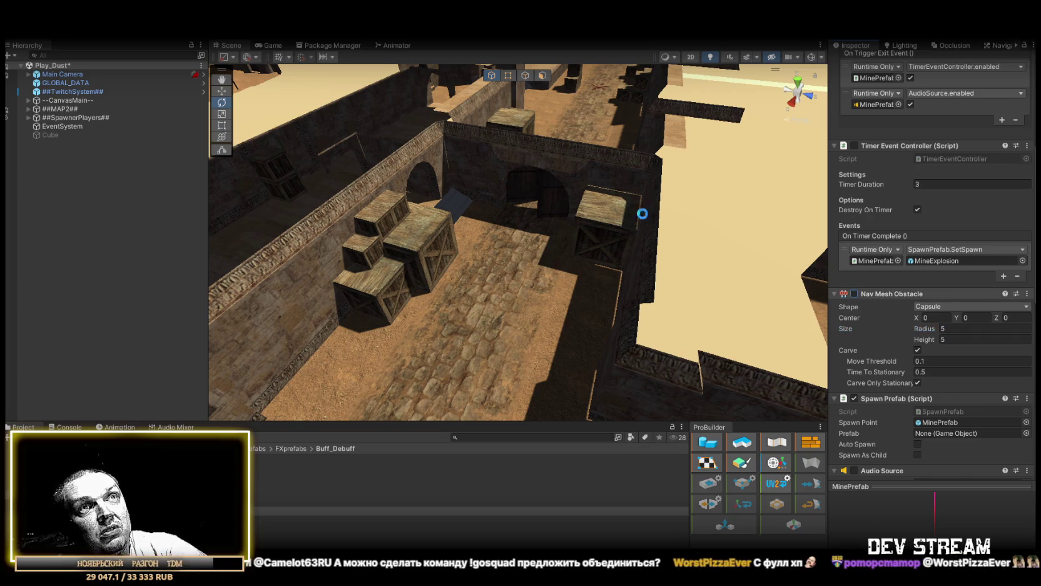
scroll(491, 249, "down", 5)
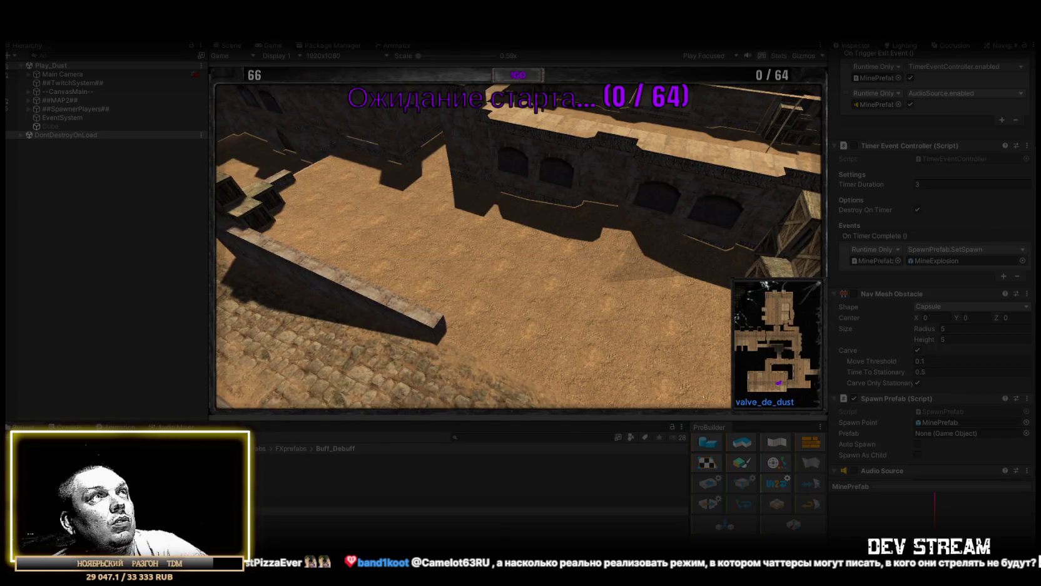
- Maximize the Game view, start the Dust TDM round, and stop play mode when it ends
double_click(269, 47)
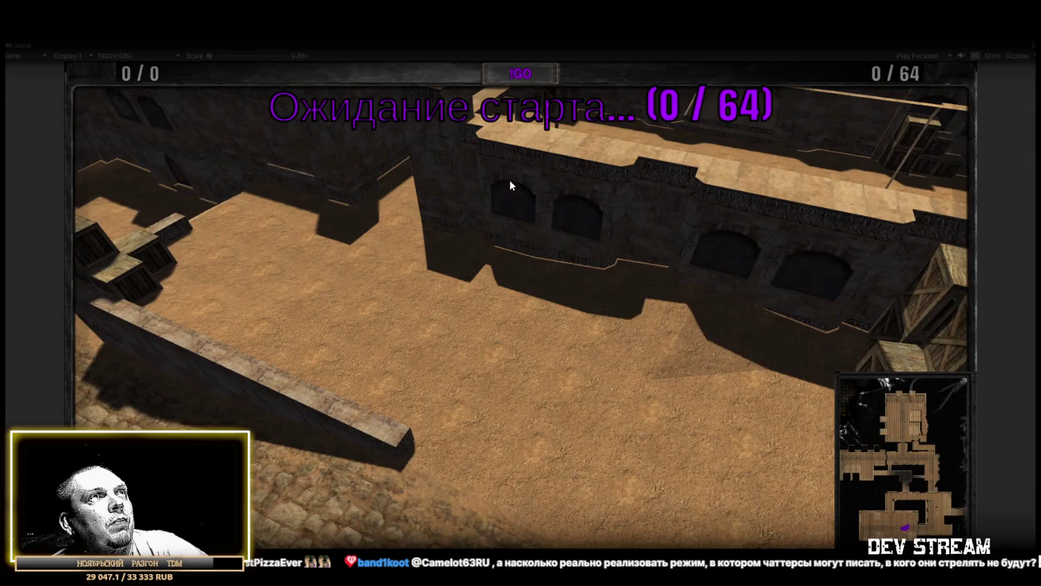
left_click(506, 72)
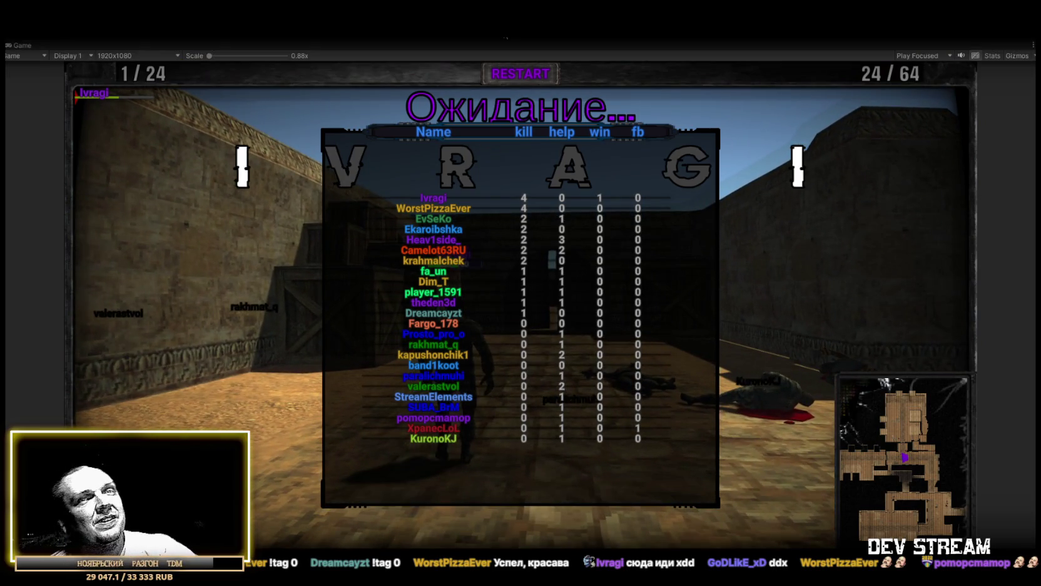
key("ctrl+p")
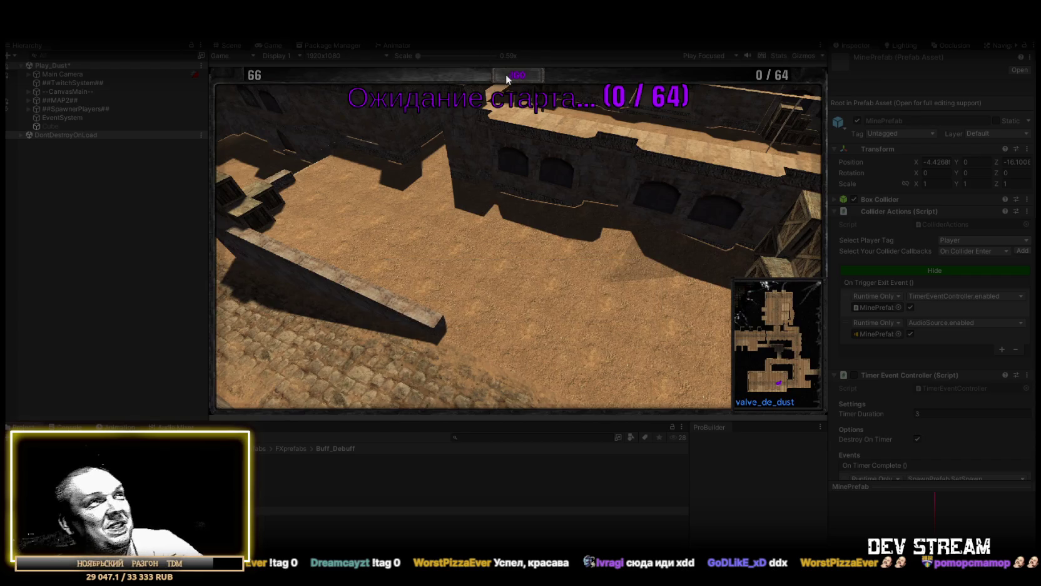
- Start the player recruitment countdown for a new Dust round
left_click(506, 74)
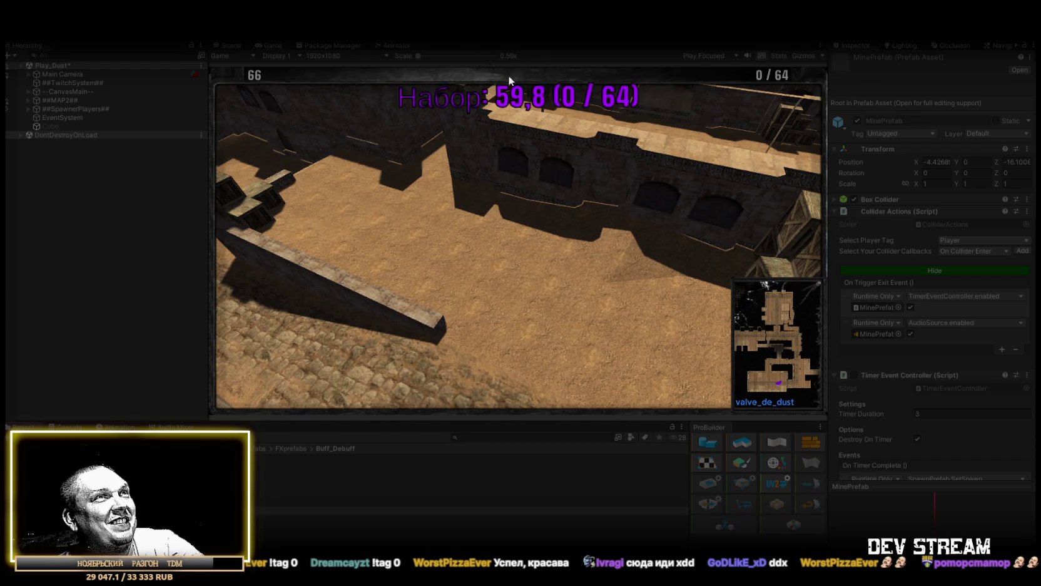
- Maximize the Game view and watch the Dust match play out to the scoreboard
double_click(278, 44)
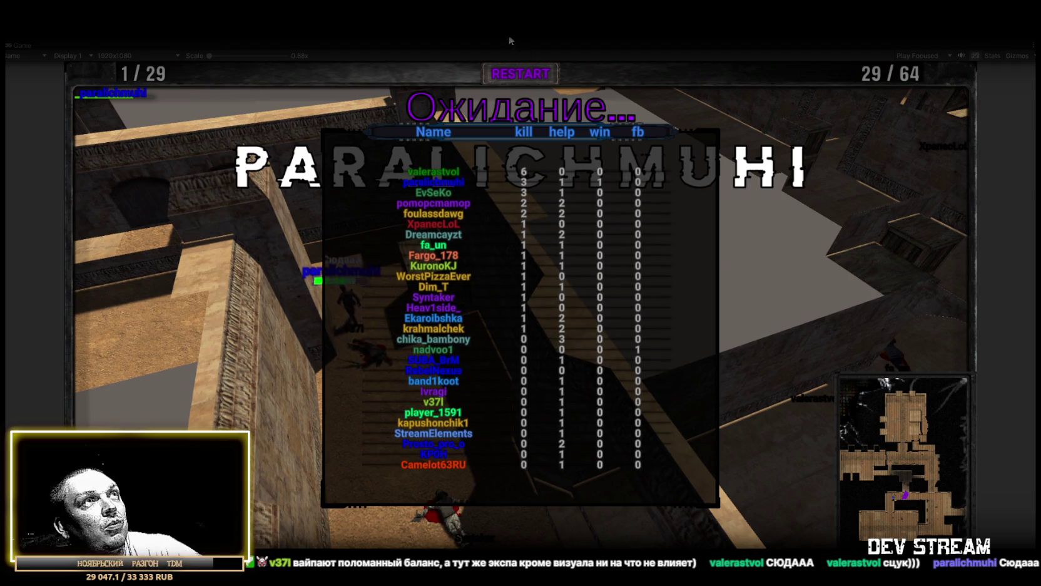
- Stop the finished session, start a new recruitment countdown, and maximize the Game view
key("ctrl+p")
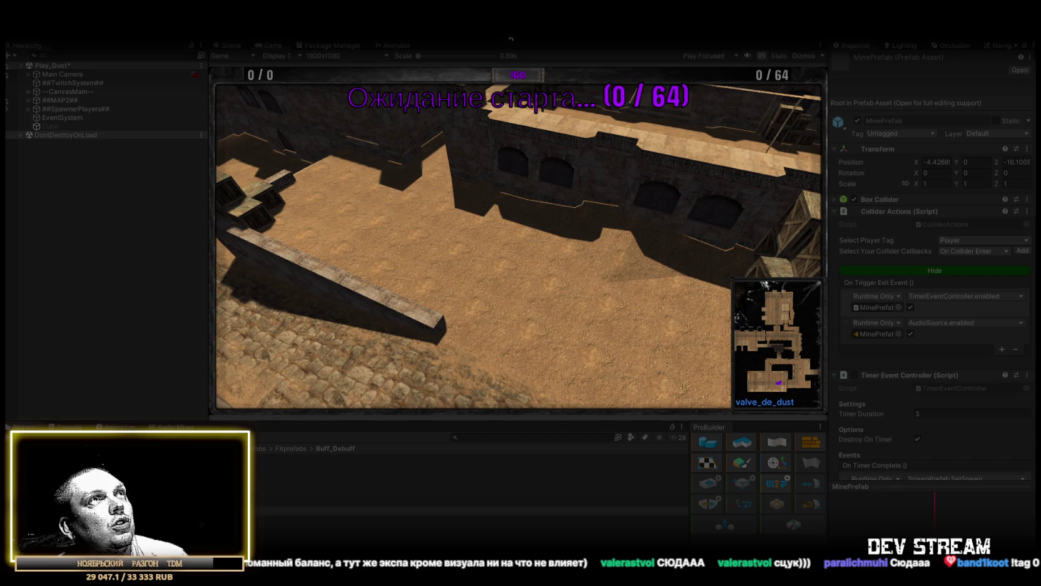
left_click(516, 78)
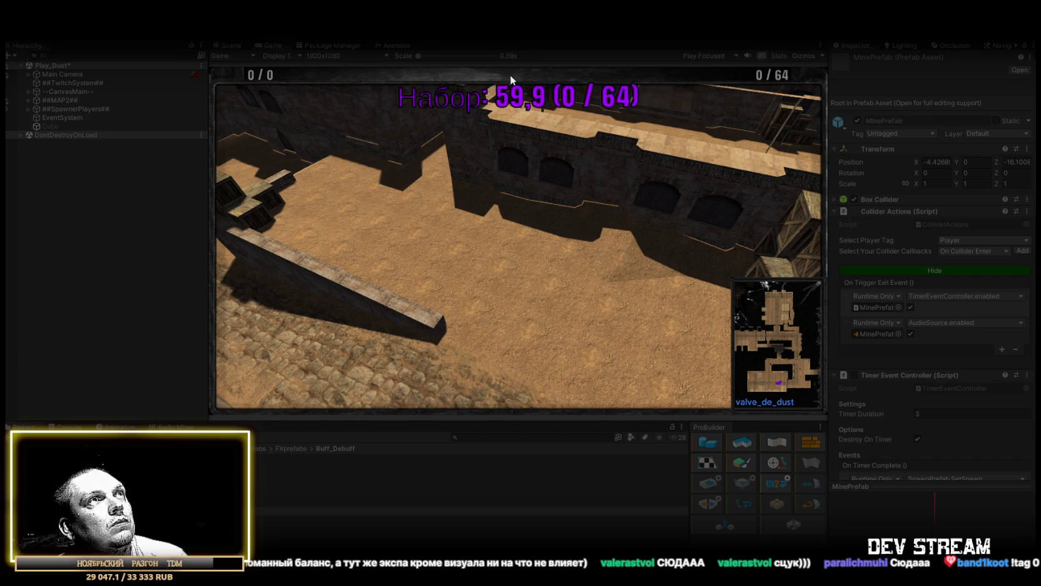
double_click(274, 45)
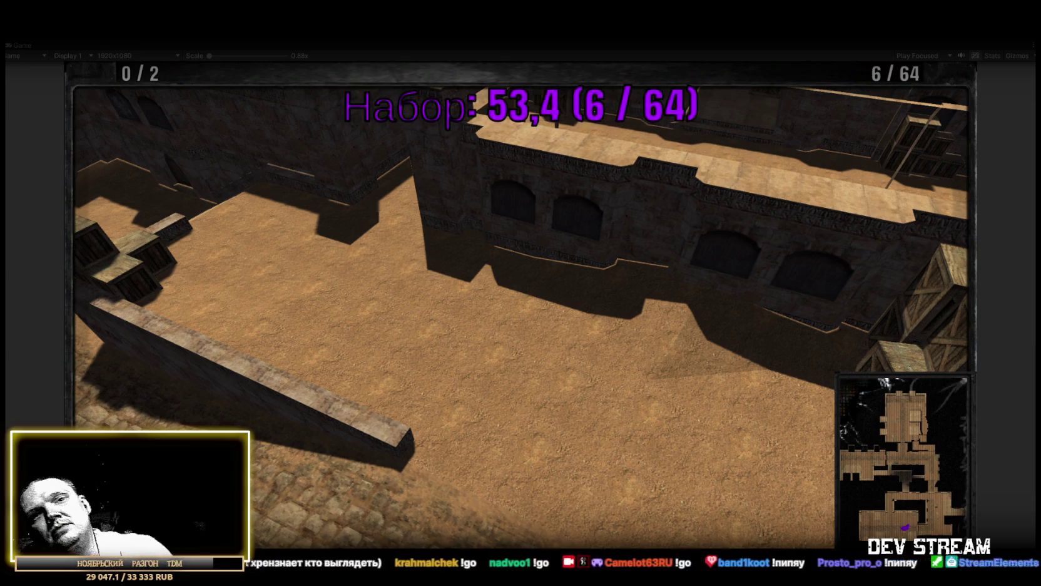
- Move the game camera behind the player character, then stop the play-test
left_click(606, 418)
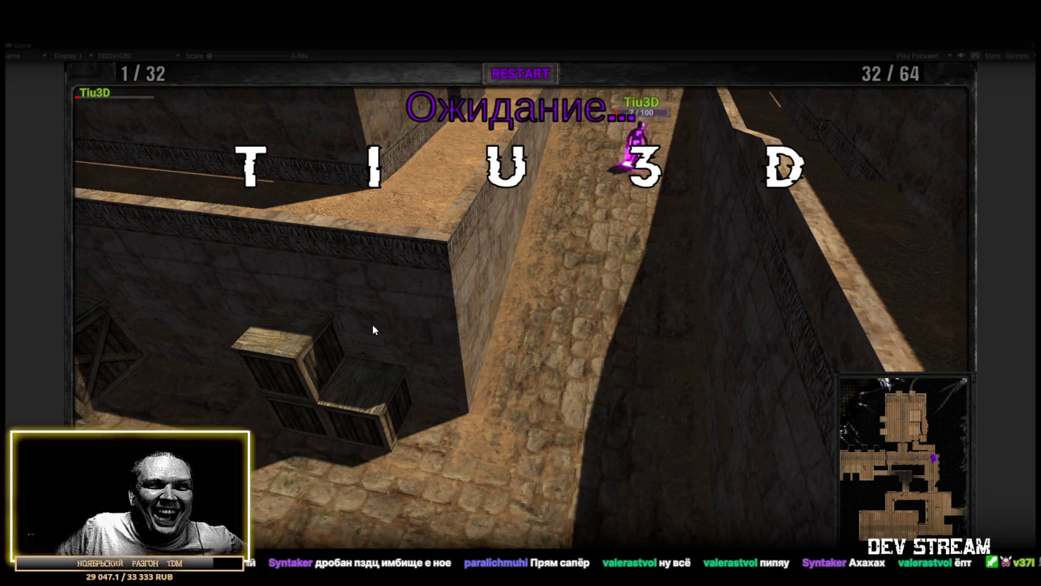
left_click(484, 277)
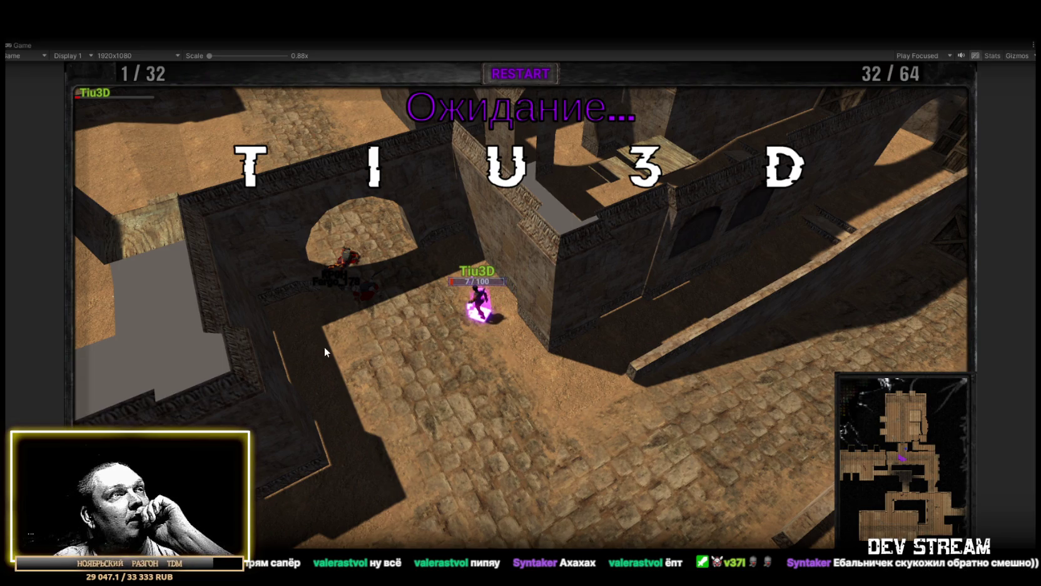
key("ctrl+p")
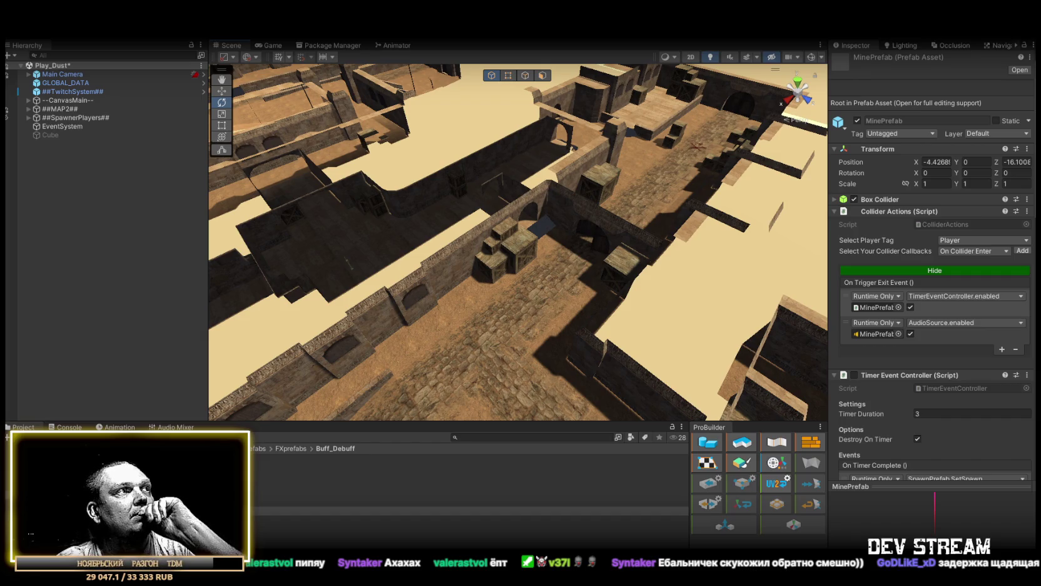
- Use the Project window breadcrumb to return to the FXprefabs folder
left_click(292, 448)
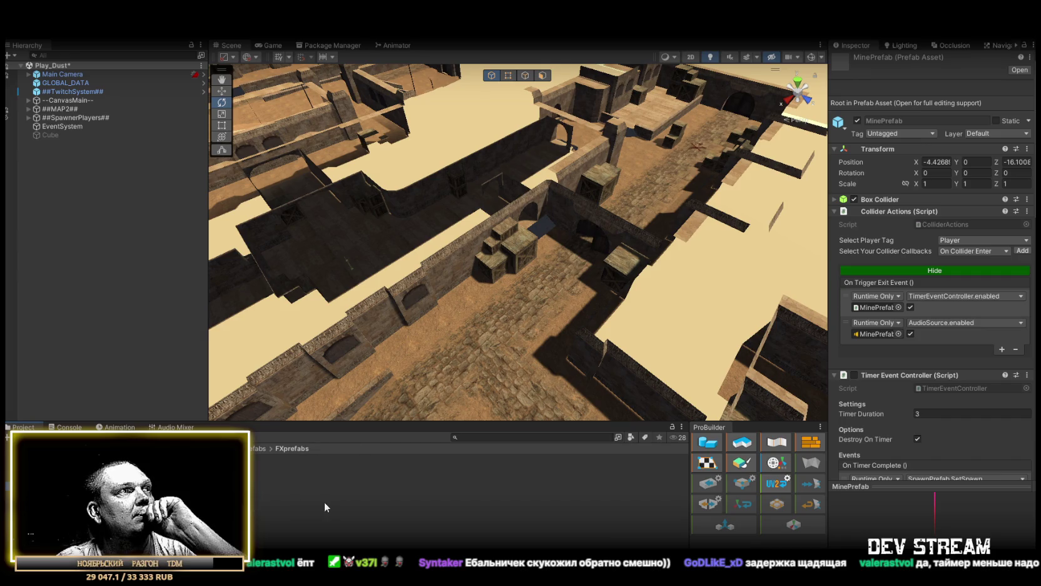